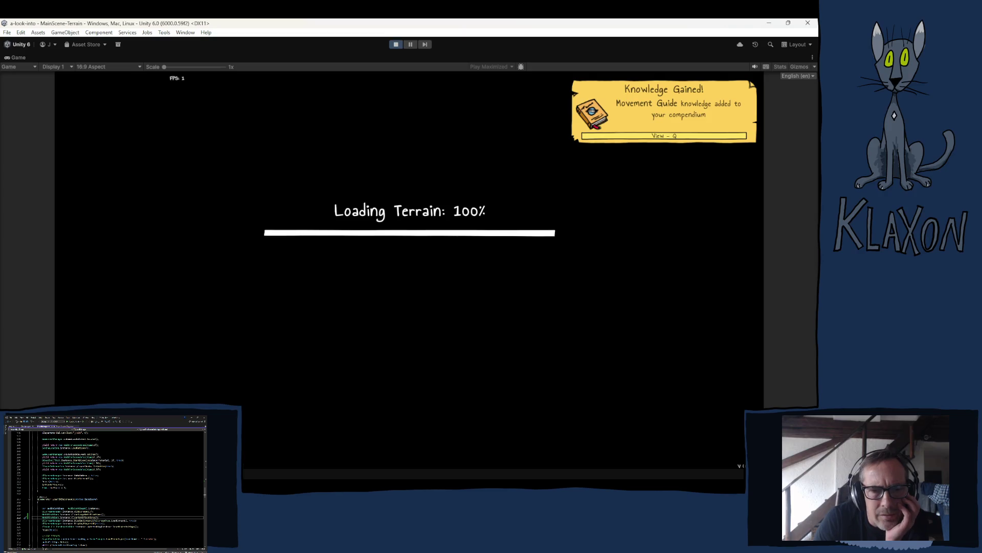
# Stop the running game and select LoadTitleScreenCo's two Notifications clear calls in LevelManager.cs.
pyautogui.scroll(-15, 110, 489)
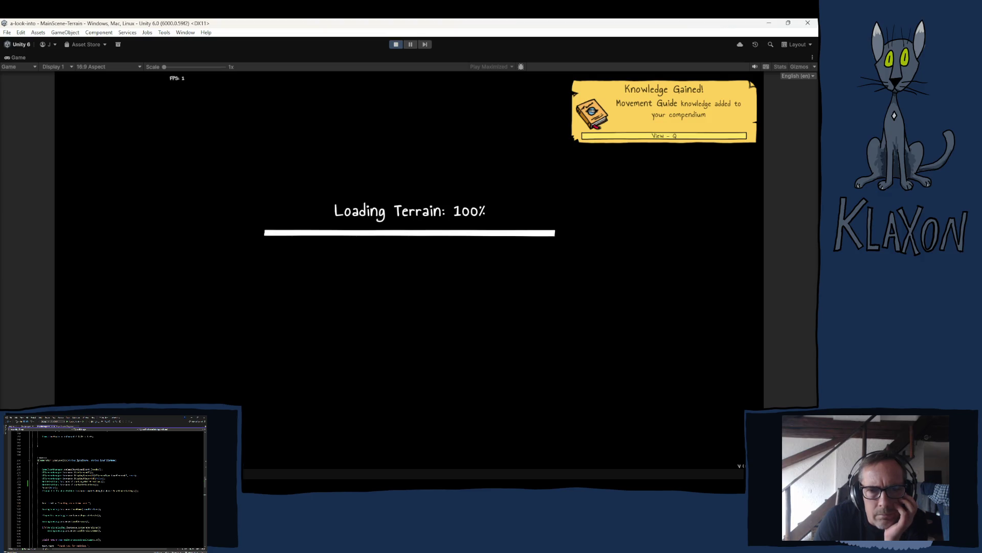
pyautogui.scroll(-10, 110, 490)
pyautogui.hotkey('ctrl', 'p')
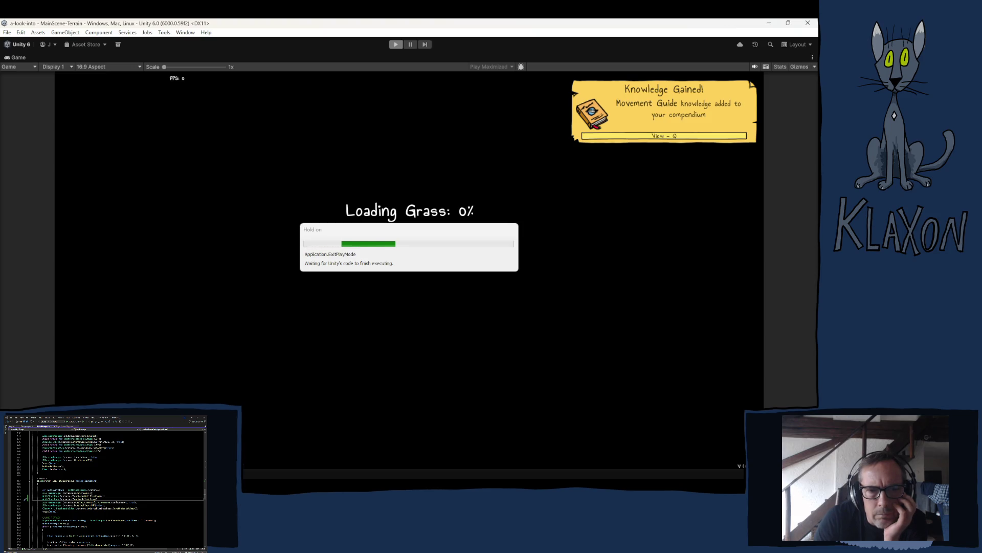
pyautogui.moveTo(181, 286); pyautogui.dragTo(399, 298)
pyautogui.hotkey('ctrl', 'c')
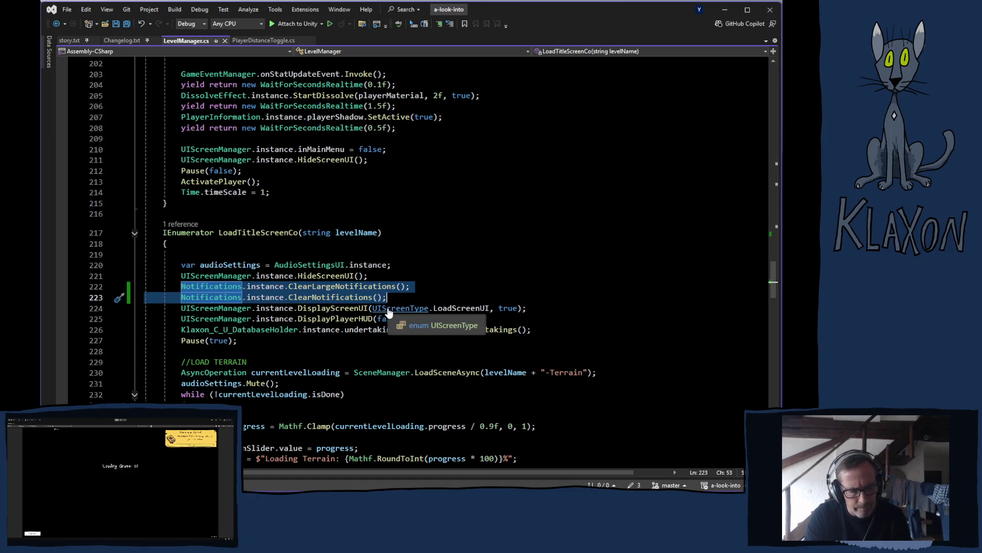
# Move the two Notifications clear calls below DisplayPlayerHUD(false) in LoadTitleScreenCo.
pyautogui.press('Delete')
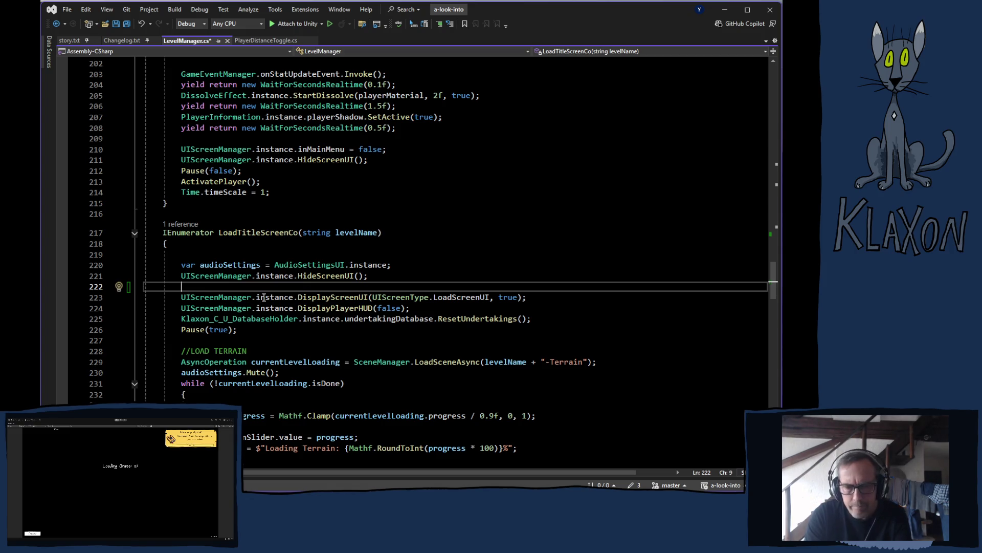
pyautogui.press('BackSpace')
pyautogui.press('BackSpace')
pyautogui.press('BackSpace')
pyautogui.press('BackSpace')
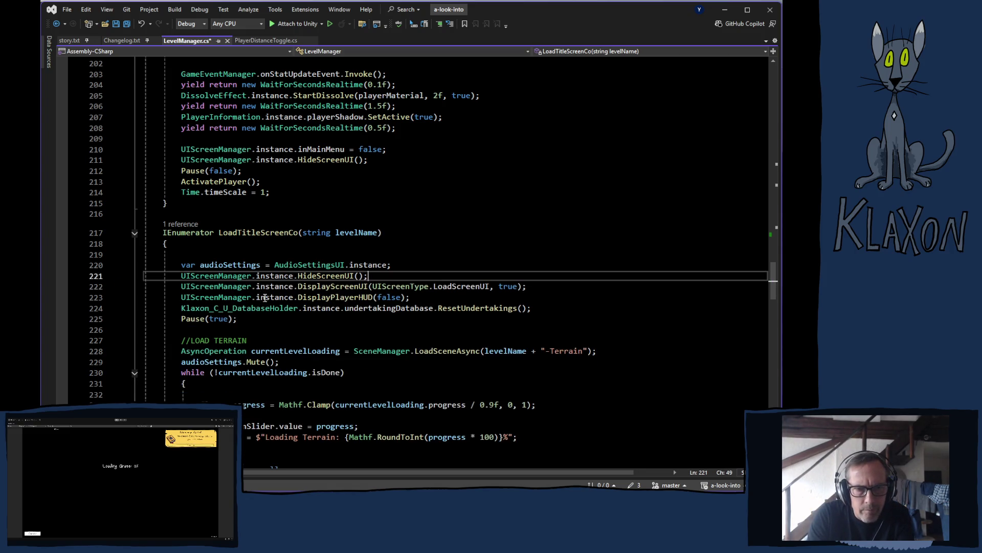
pyautogui.click(417, 302)
pyautogui.press('Return')
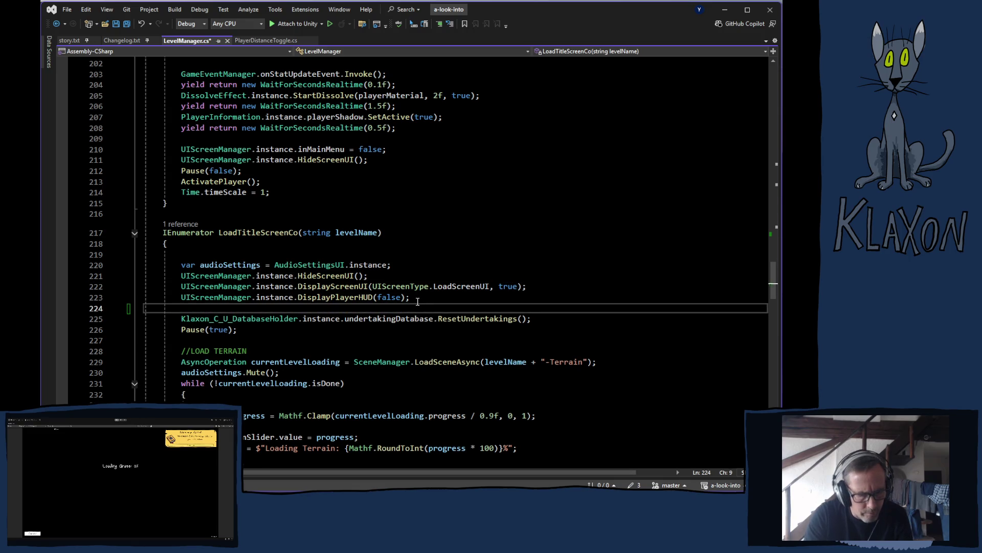
pyautogui.press('Return')
pyautogui.hotkey('ctrl', 'v')
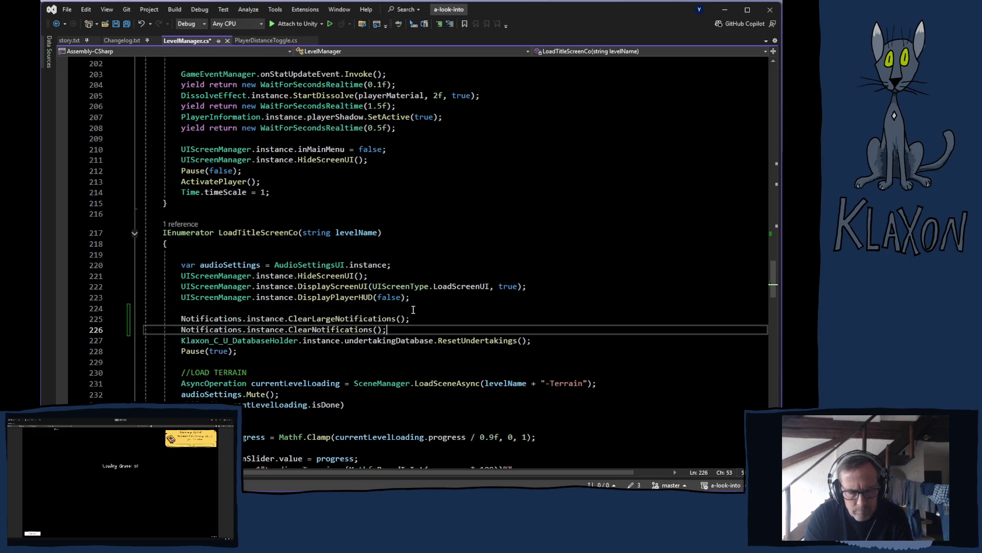
pyautogui.press('Return')
# Add blank lines around LoadLevelCo's Notifications calls and save the script.
pyautogui.scroll(15, 410, 315)
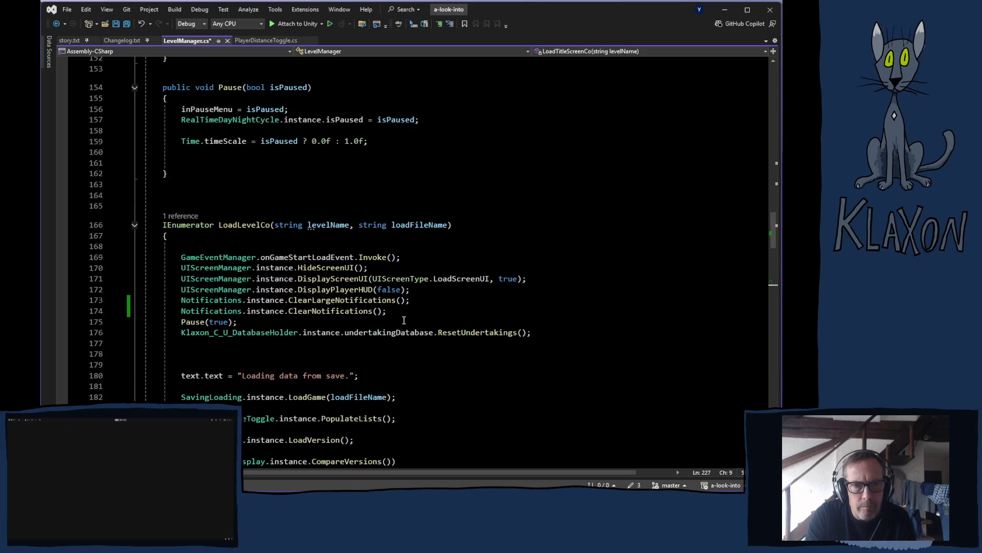
pyautogui.click(422, 292)
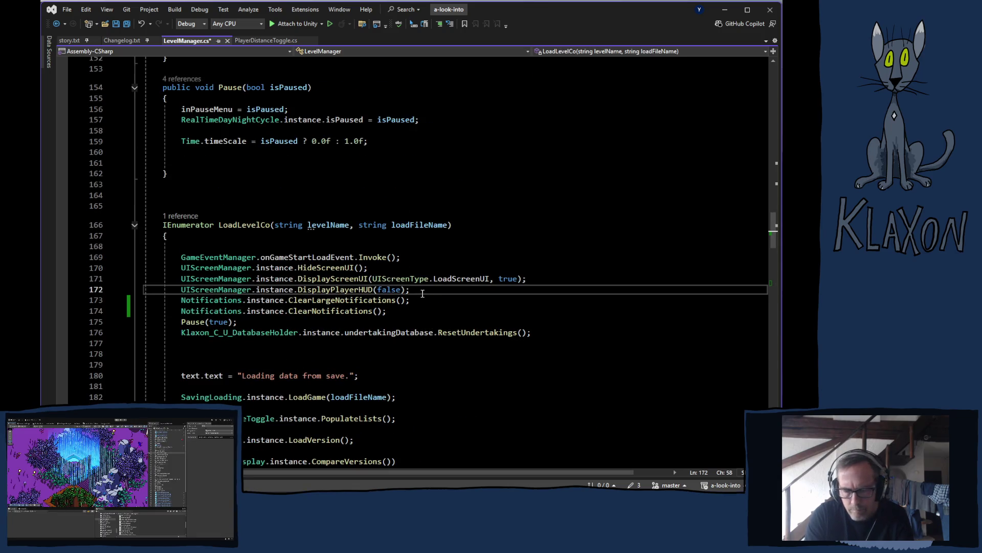
pyautogui.press('Return')
pyautogui.press('Down')
pyautogui.press('Down')
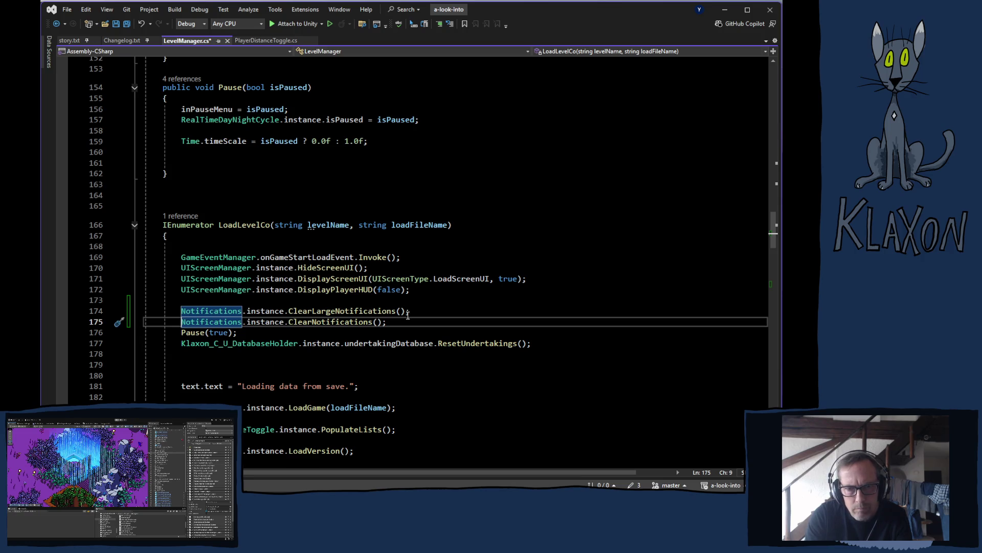
pyautogui.click(401, 312)
pyautogui.click(397, 322)
pyautogui.press('Return')
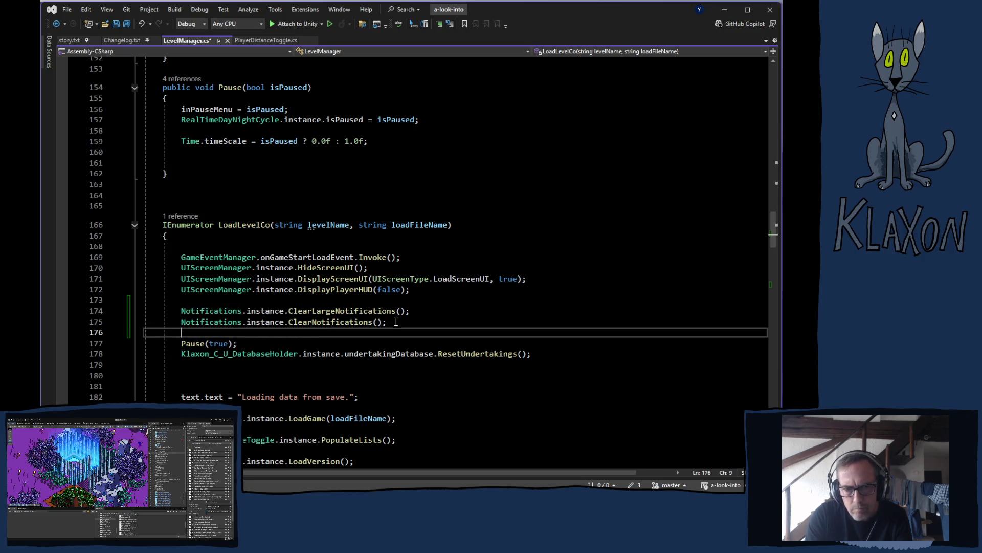
pyautogui.hotkey('ctrl', 's')
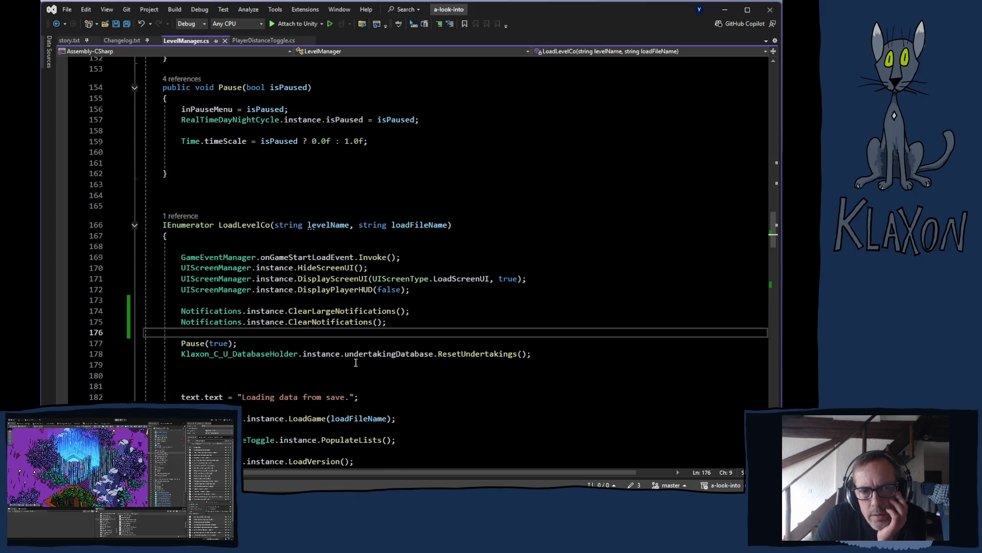
# Select the two Notifications clear calls for copying.
pyautogui.scroll(-12, 358, 362)
pyautogui.scroll(-7, 354, 357)
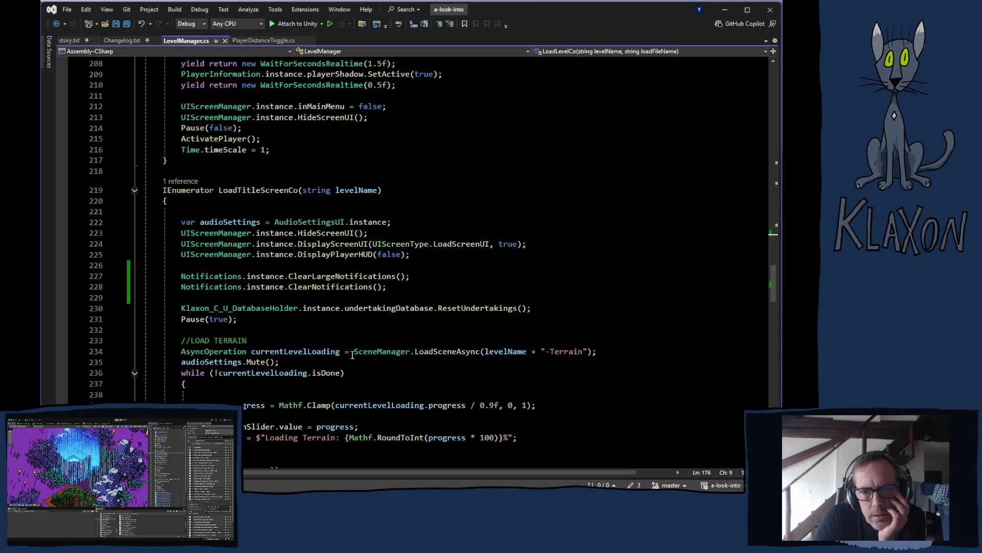
pyautogui.moveTo(182, 276); pyautogui.dragTo(390, 290)
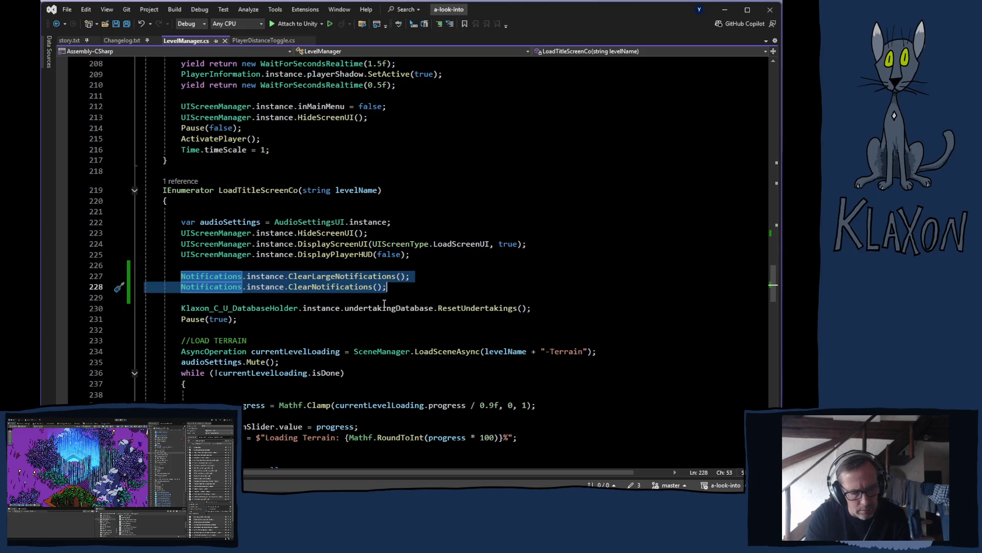
pyautogui.scroll(8, 372, 301)
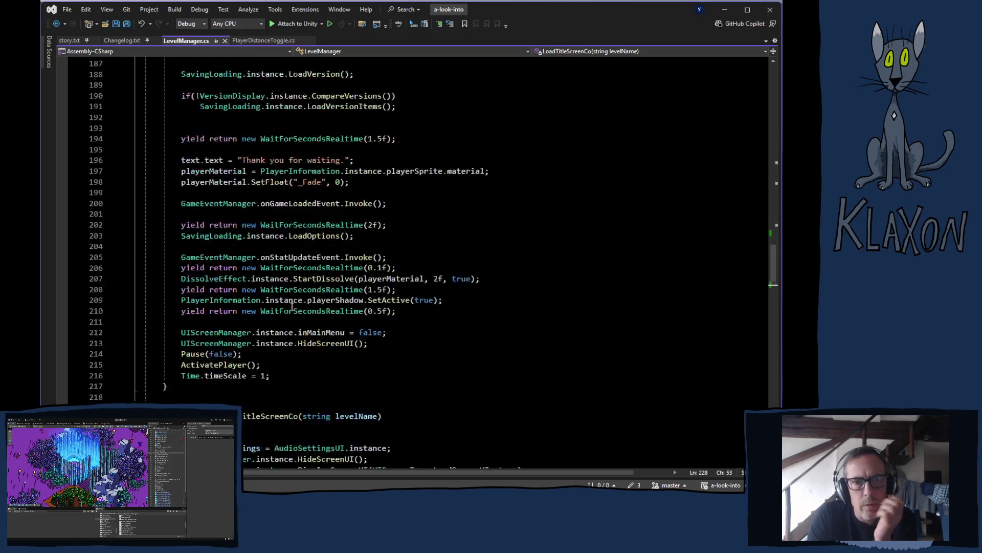
pyautogui.scroll(-2, 289, 317)
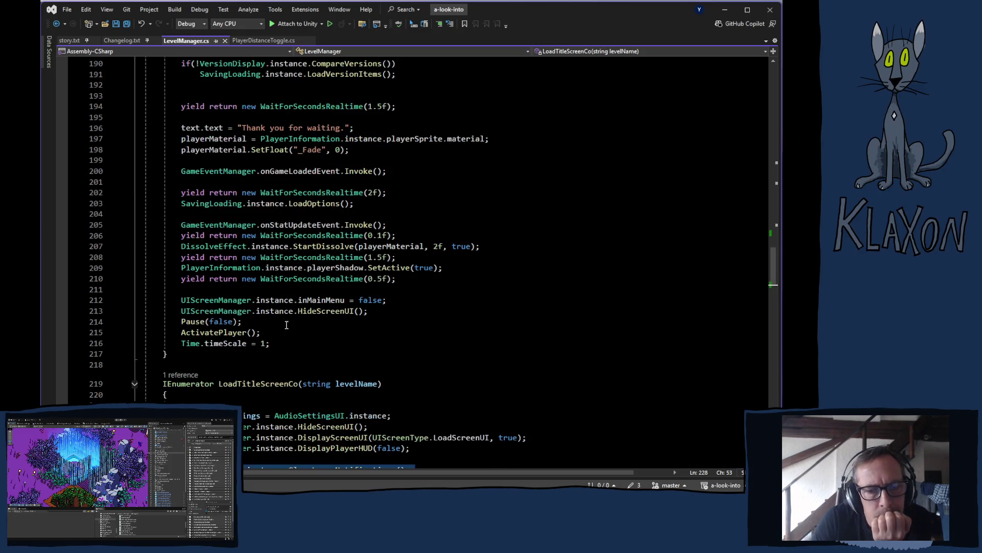
# Paste the Notifications clear calls at the start of LoadTitleScreen and LoadLevel.
pyautogui.click(177, 375)
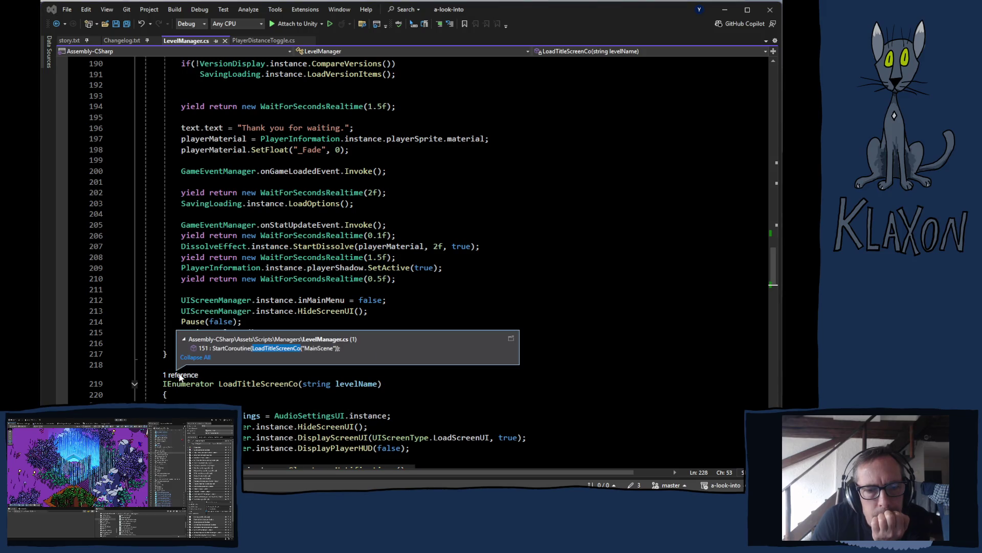
pyautogui.doubleClick(265, 349)
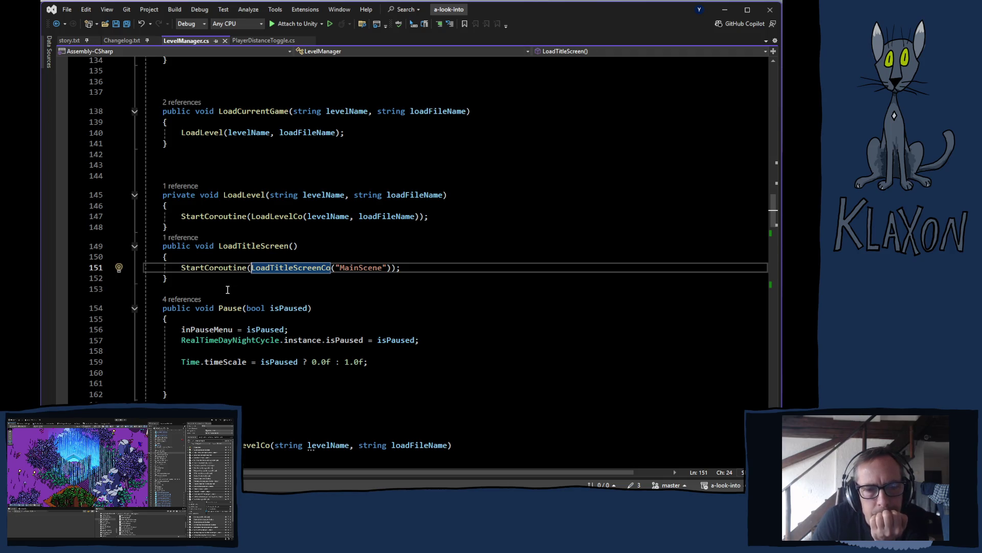
pyautogui.click(207, 256)
pyautogui.press('Return')
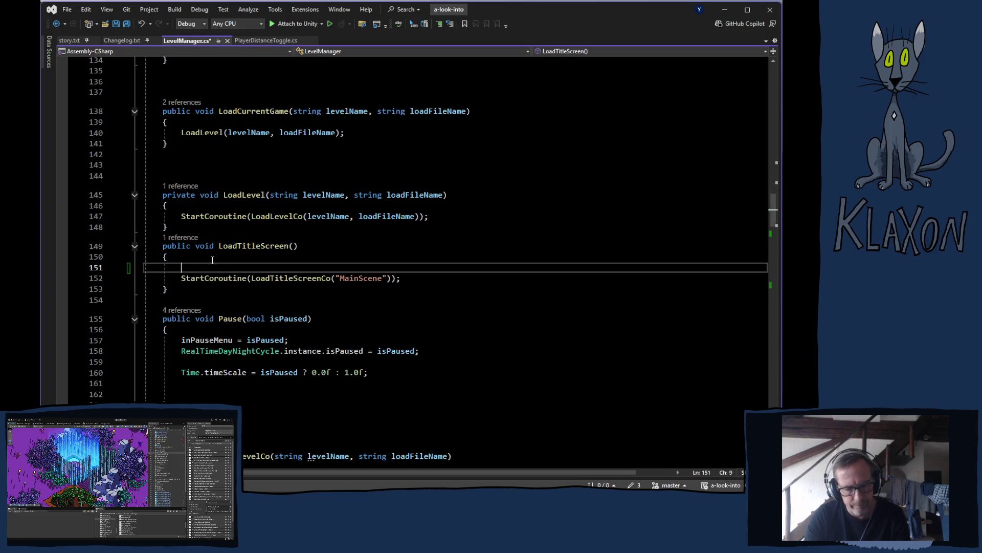
pyautogui.hotkey('ctrl', 'v')
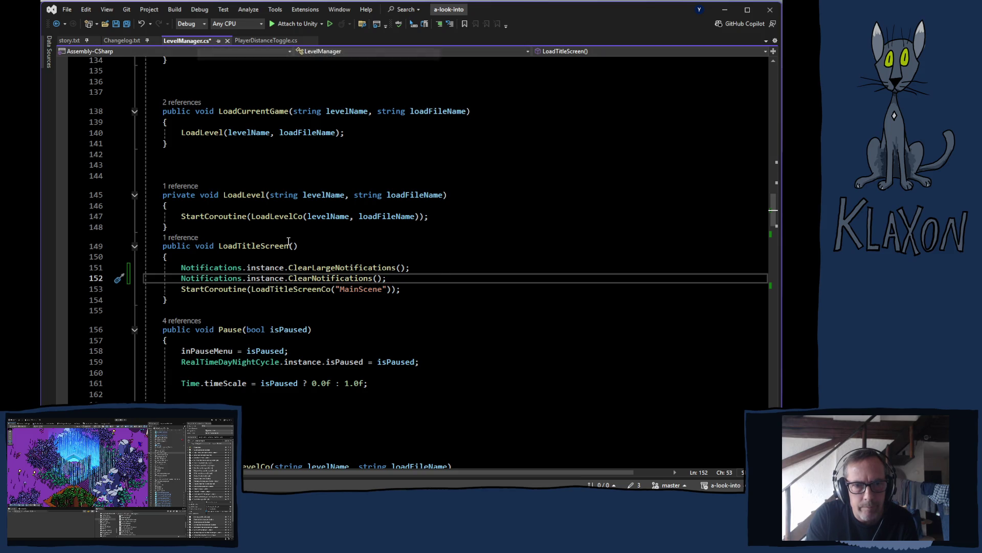
pyautogui.click(257, 207)
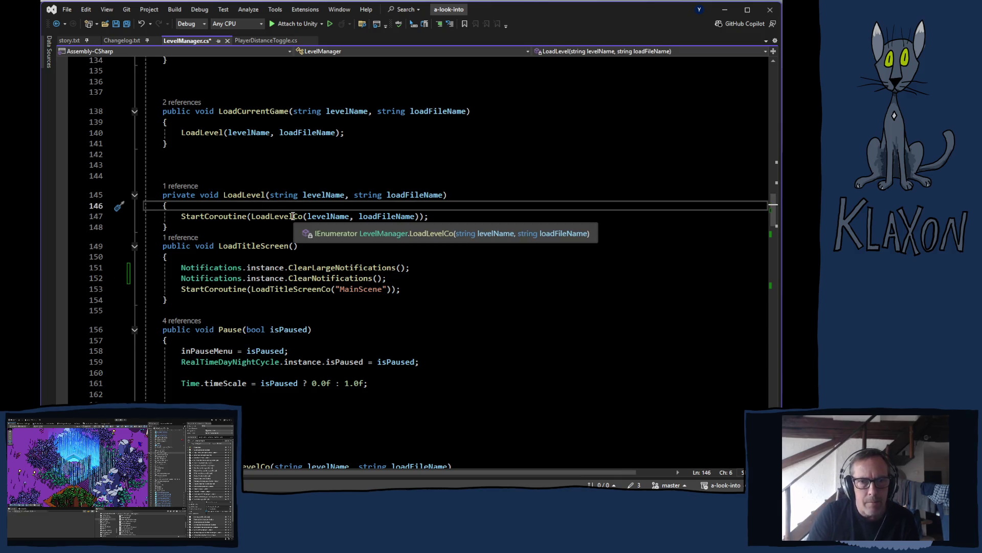
pyautogui.press('Return')
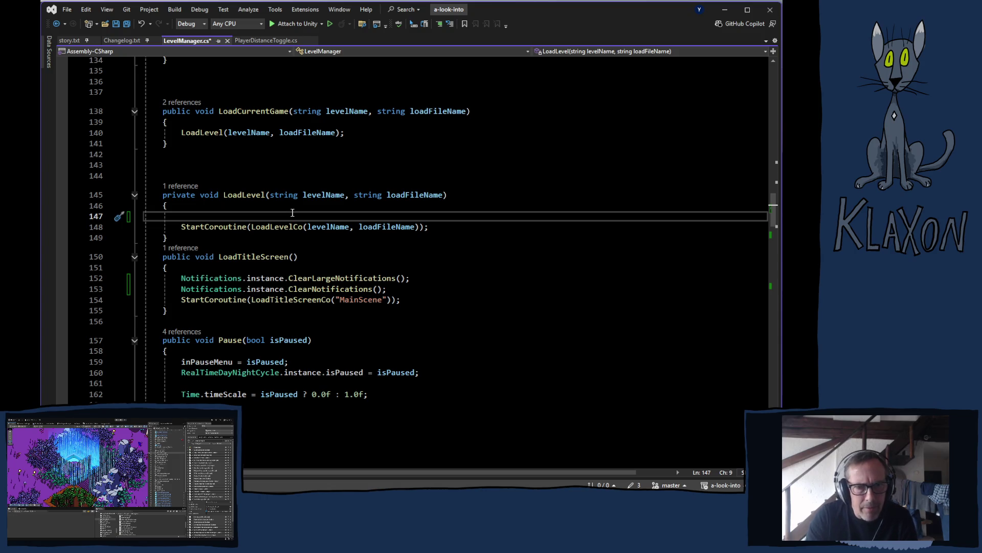
pyautogui.hotkey('ctrl', 'v')
# Delete the redundant calls from LoadLevelCo and LoadTitleScreenCo, save, and return to Unity.
pyautogui.scroll(-11, 341, 286)
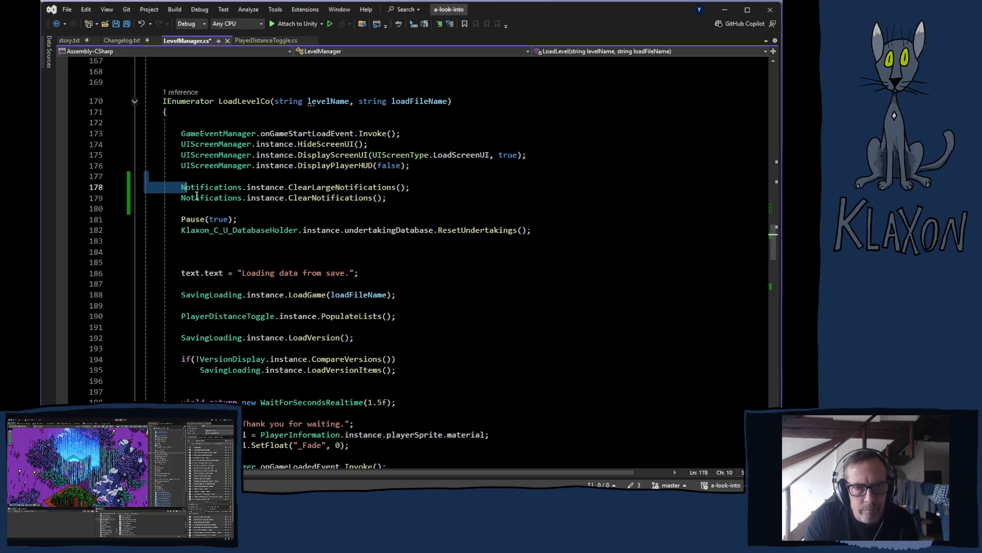
pyautogui.moveTo(180, 185); pyautogui.dragTo(217, 204)
pyautogui.press('Delete')
pyautogui.scroll(-9, 217, 203)
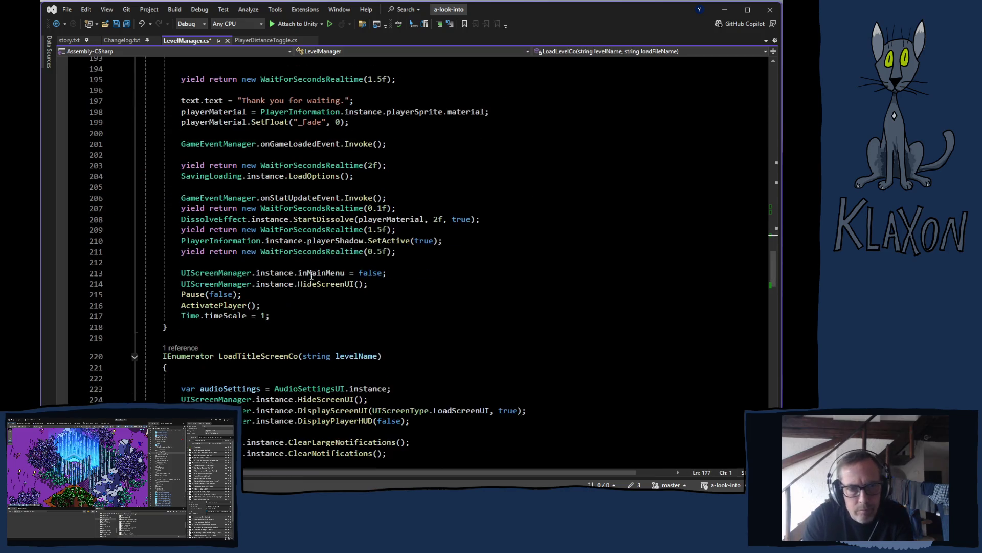
pyautogui.scroll(-4, 229, 302)
pyautogui.moveTo(172, 267)
pyautogui.mouseDown()
pyautogui.moveTo(215, 292)
pyautogui.moveTo(154, 312)
pyautogui.mouseUp()
pyautogui.press('Delete')
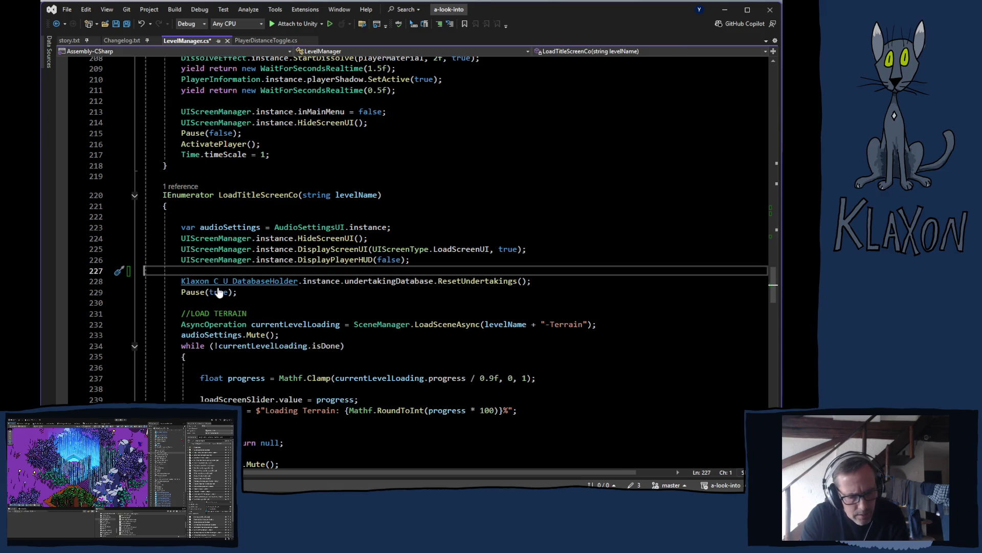
pyautogui.hotkey('ctrl', 's')
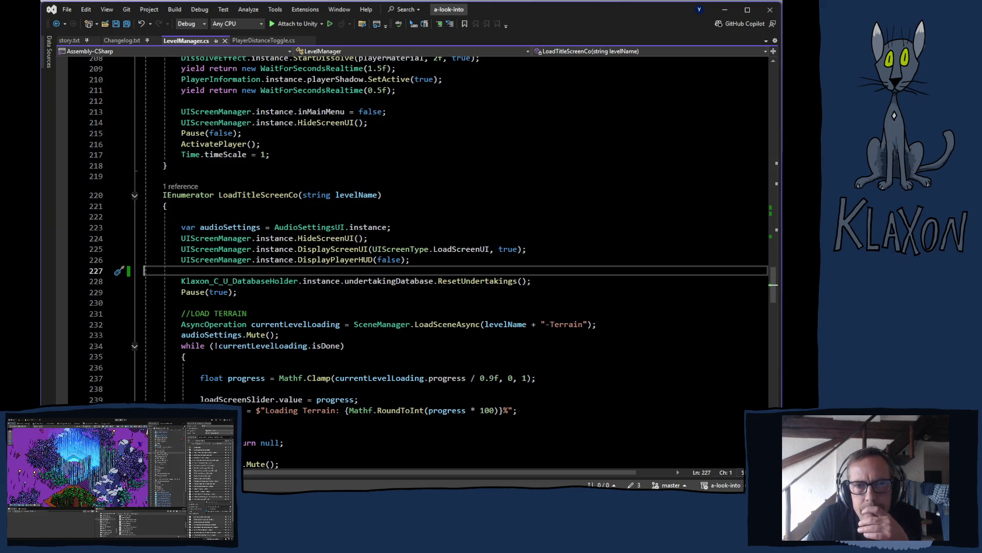
pyautogui.hotkey('alt', 'Tab')
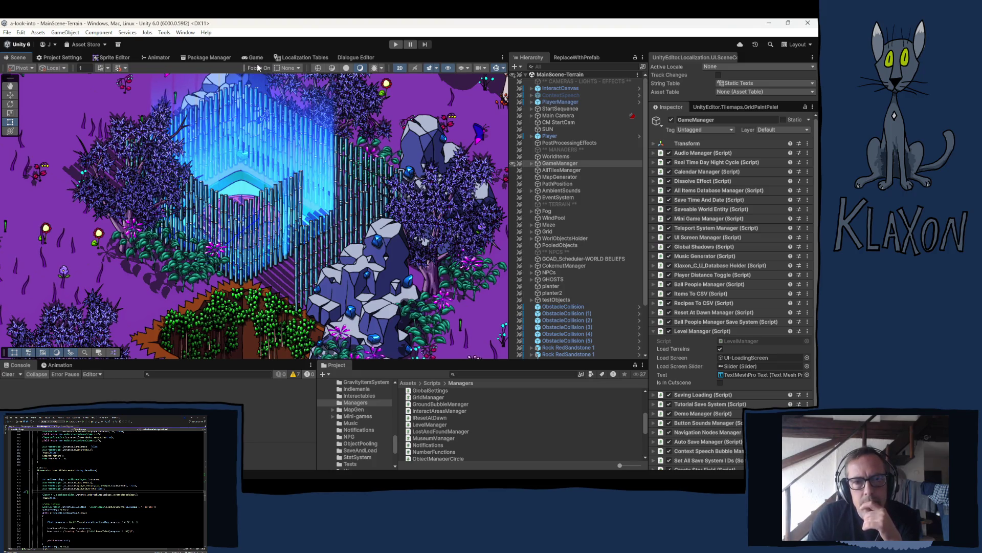
pyautogui.scroll(-8, 105, 486)
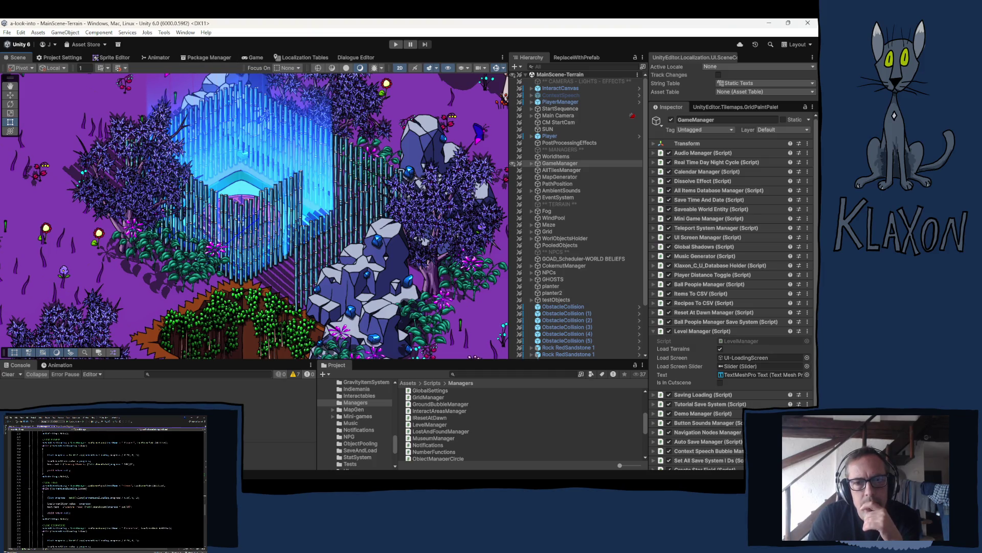
pyautogui.scroll(-5, 104, 486)
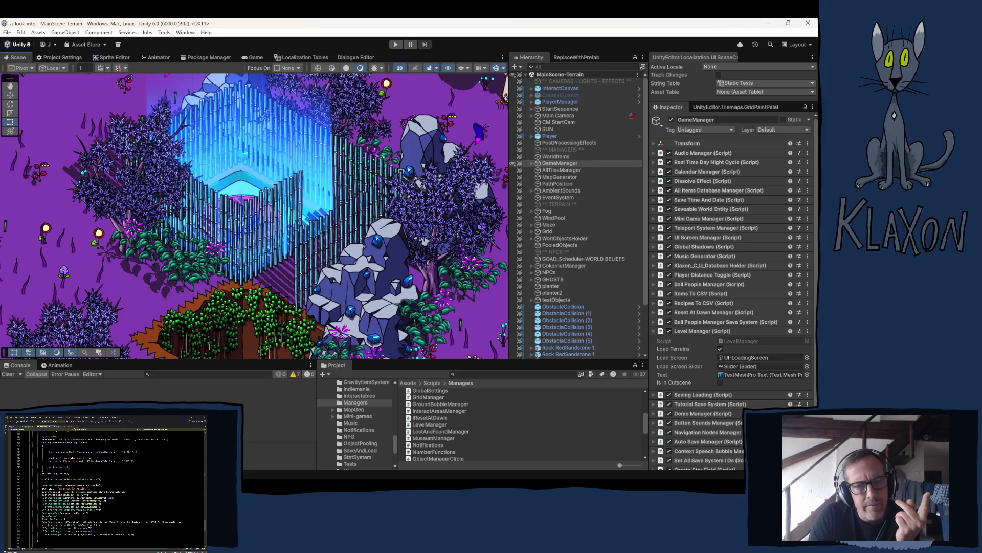
pyautogui.scroll(-10, 105, 487)
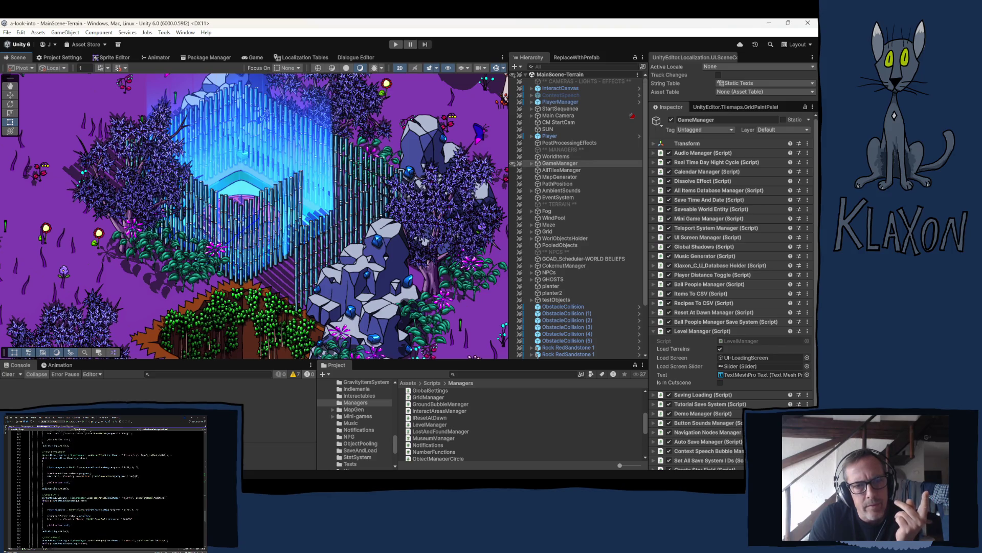
pyautogui.scroll(5, 111, 489)
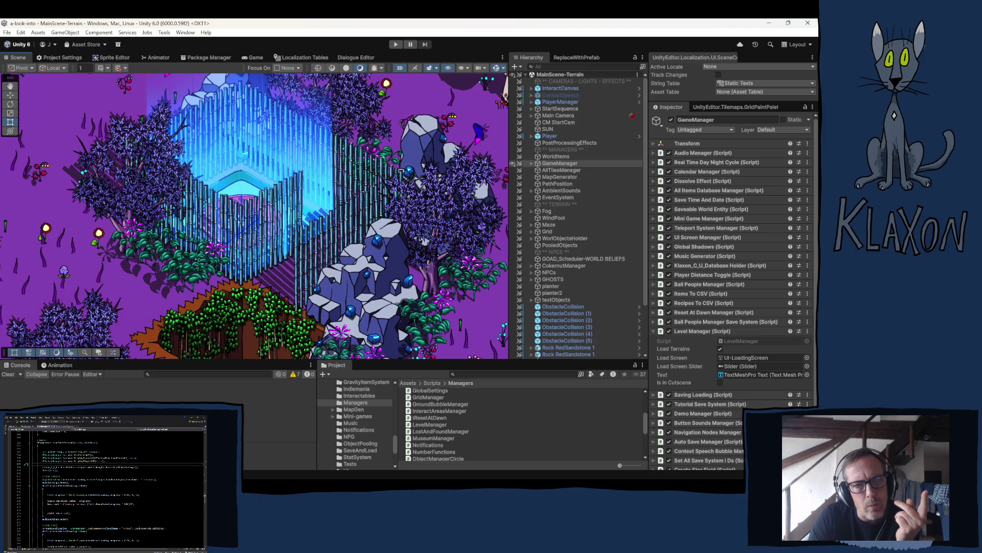
pyautogui.scroll(-6, 105, 486)
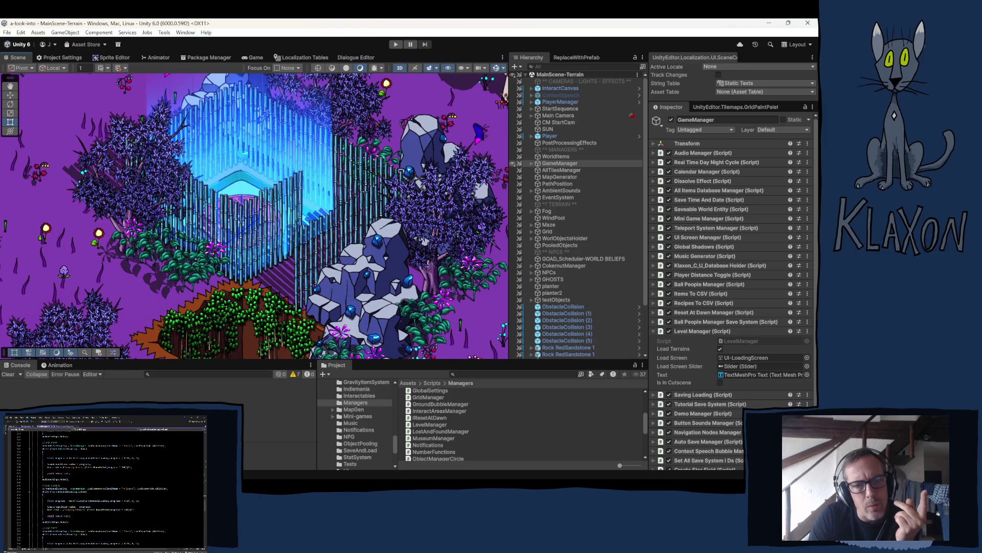
pyautogui.scroll(-5, 105, 486)
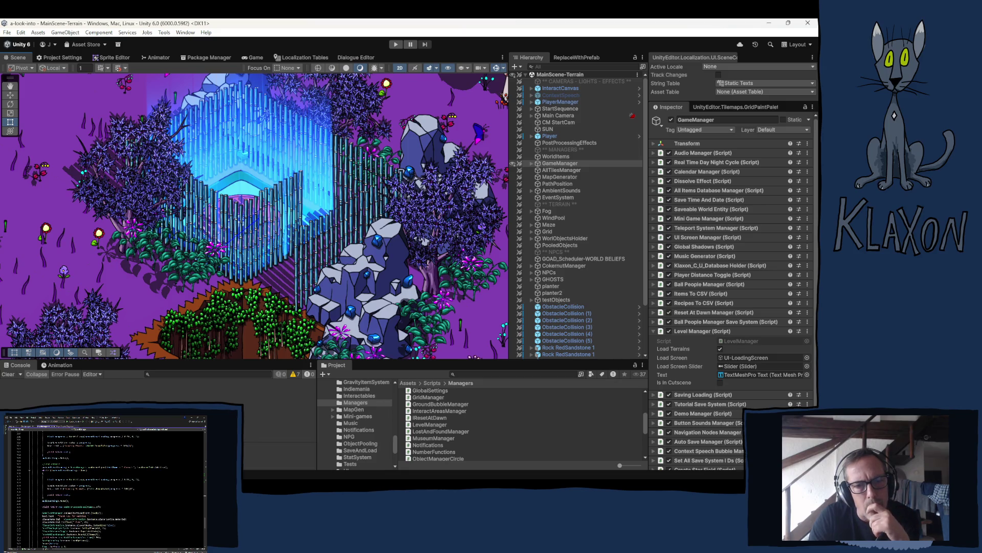
pyautogui.scroll(-4, 105, 487)
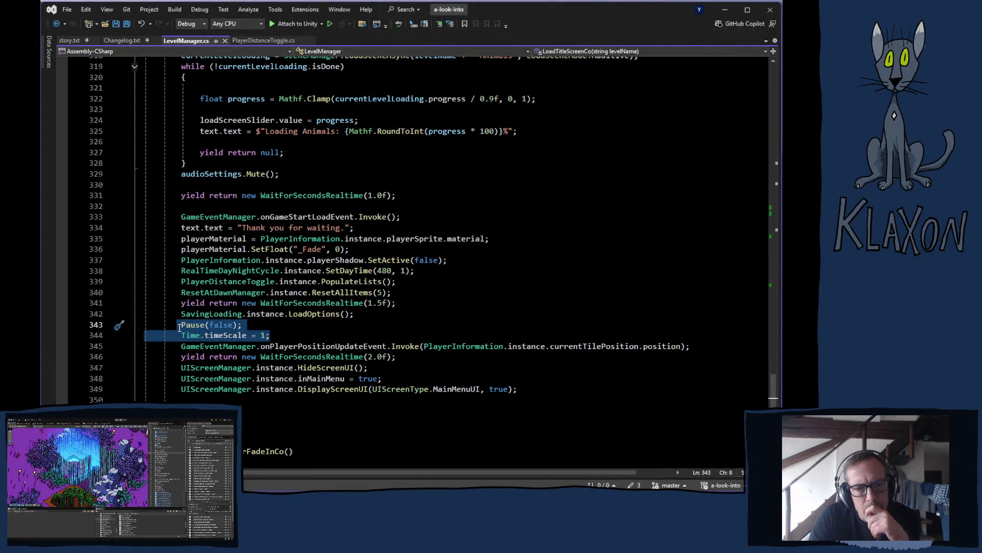
# Select the Pause(false) and Time.timeScale = 1 lines in LevelManager.cs.
pyautogui.moveTo(179, 327); pyautogui.dragTo(181, 326)
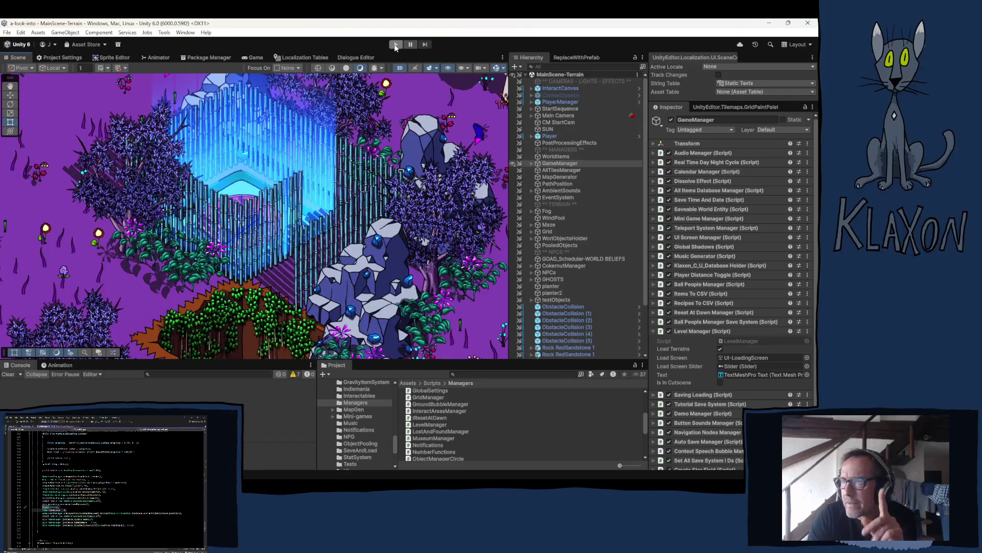
# Enter Play mode to show the title screen with the 0.06.11 welcome notes.
pyautogui.click(396, 45)
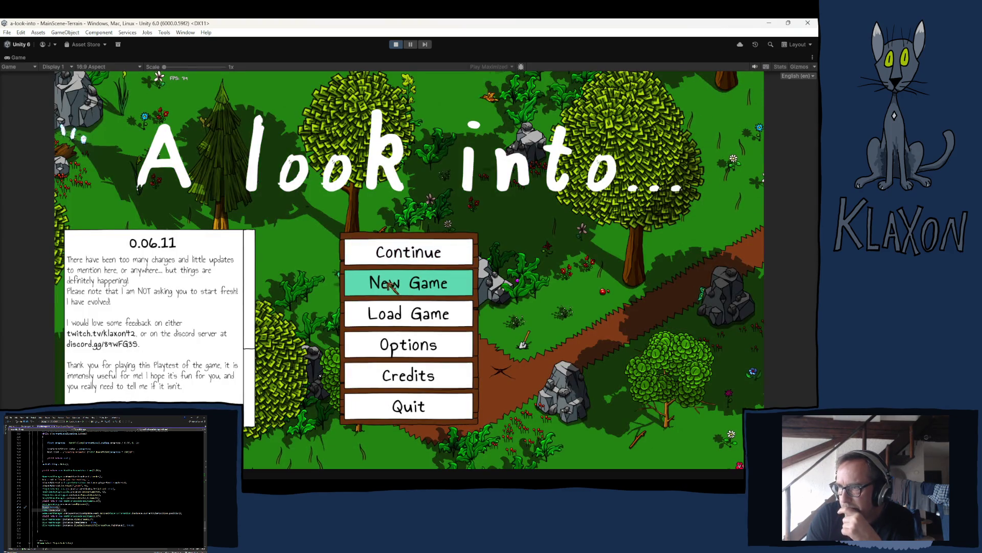
# Start a new game, accept the character, then quit to the main menu.
pyautogui.click(388, 285)
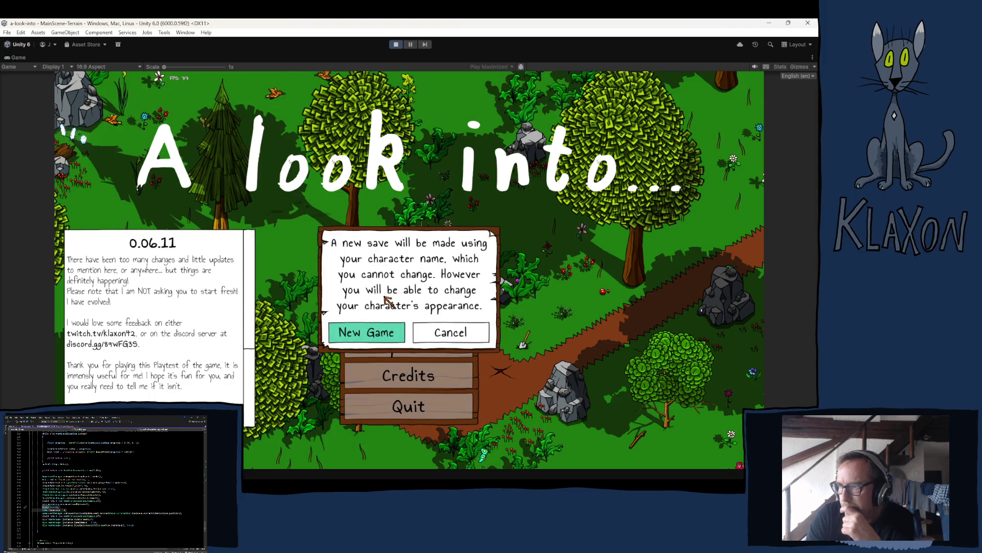
pyautogui.click(372, 334)
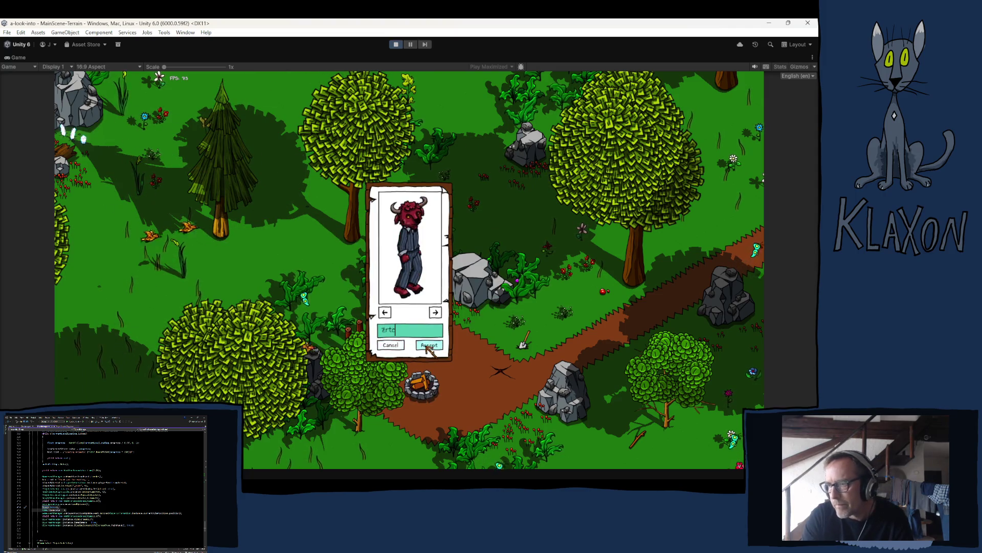
pyautogui.click(432, 345)
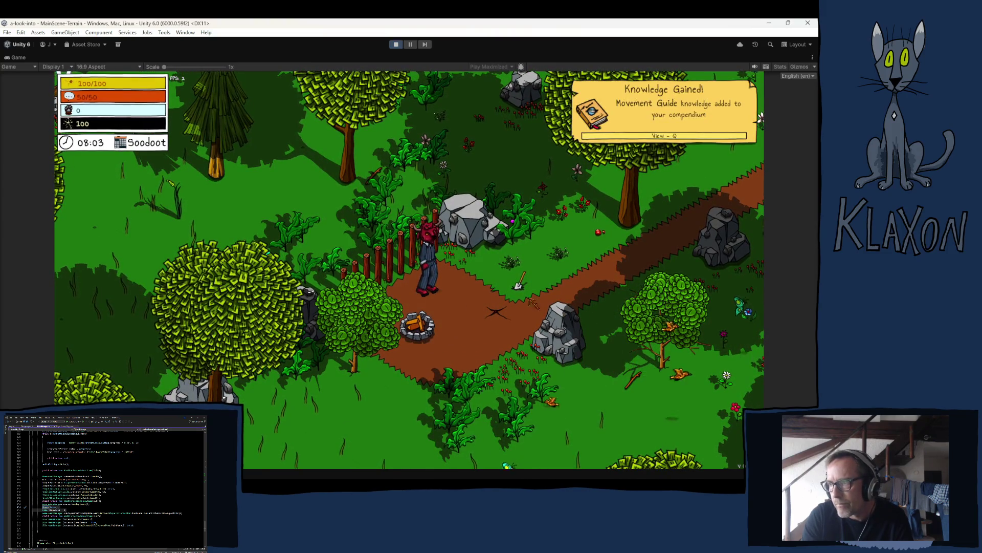
pyautogui.press('Escape')
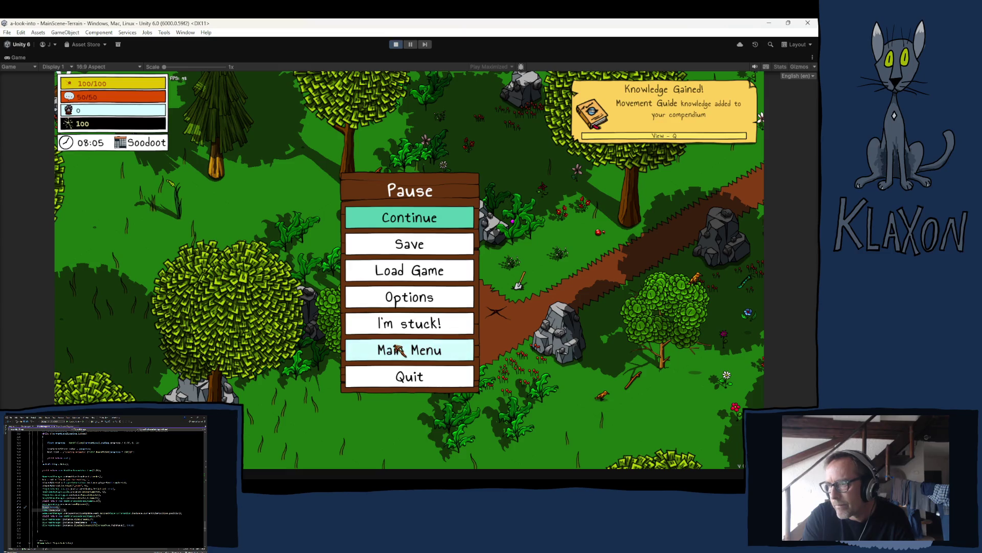
pyautogui.click(397, 352)
pyautogui.click(376, 339)
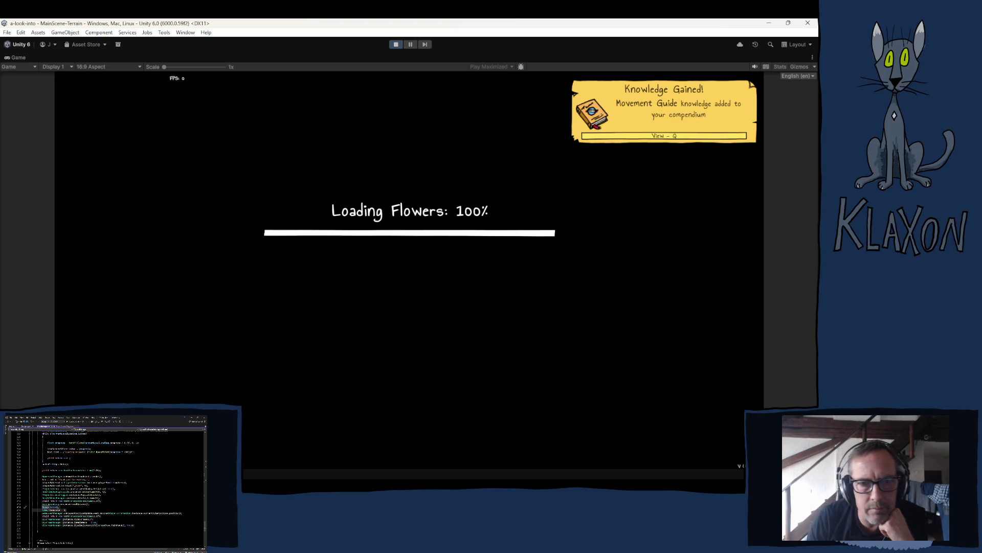
# Insert a blank line above Pause(false) in LevelManager.cs.
pyautogui.scroll(10, 105, 486)
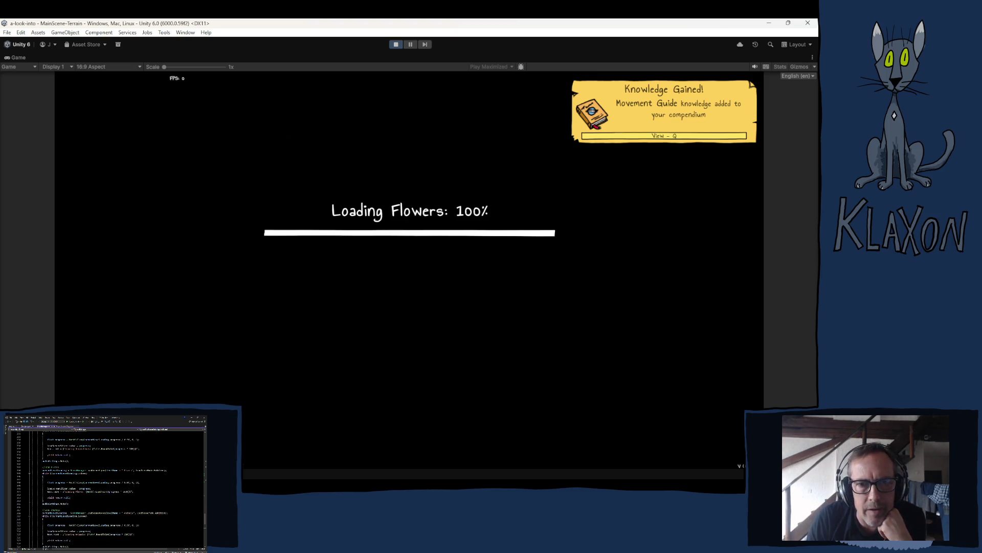
pyautogui.scroll(-10, 105, 486)
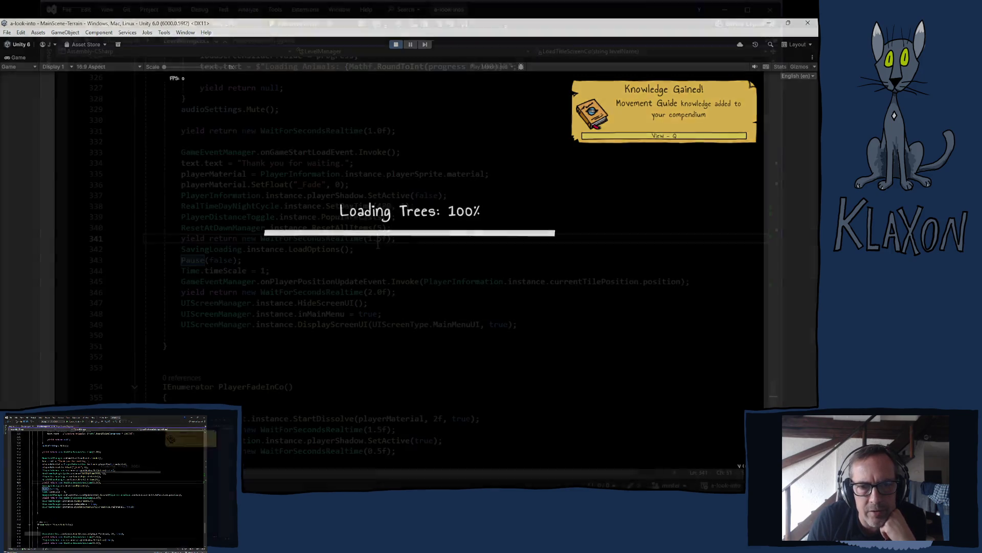
pyautogui.press('Return')
pyautogui.click(326, 282)
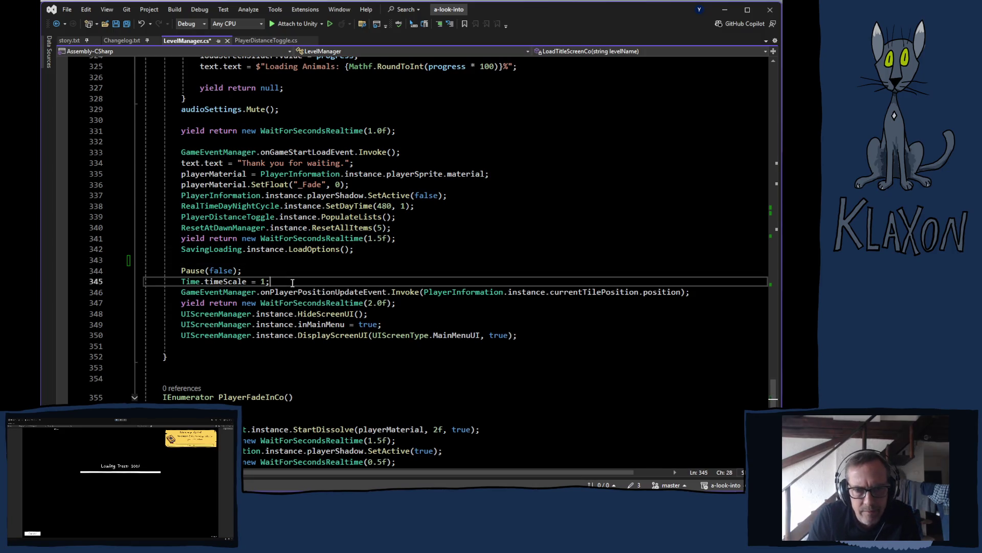
# Add a blank line after Time.timeScale = 1 and scroll up to LoadTitleScreen.
pyautogui.press('Return')
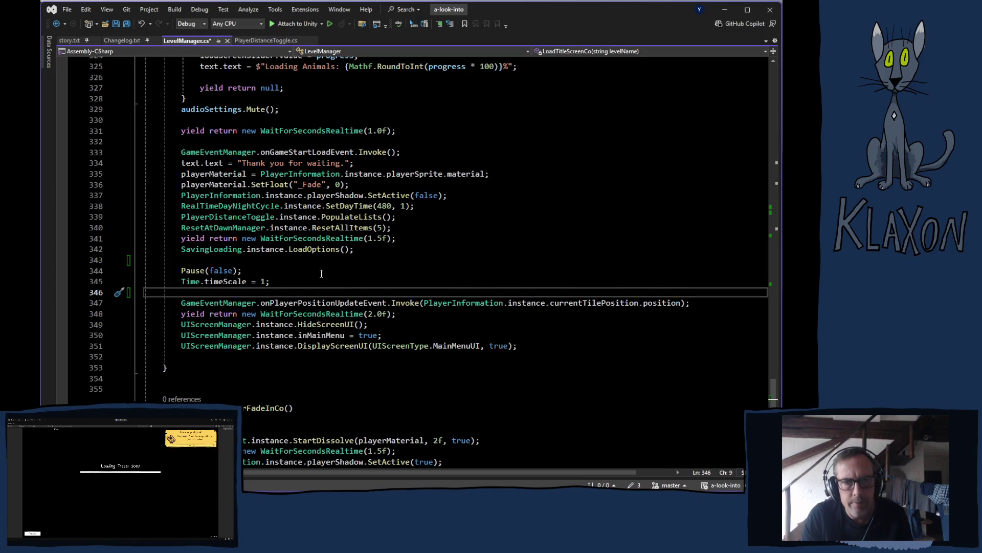
pyautogui.scroll(1, 335, 193)
pyautogui.scroll(20, 335, 193)
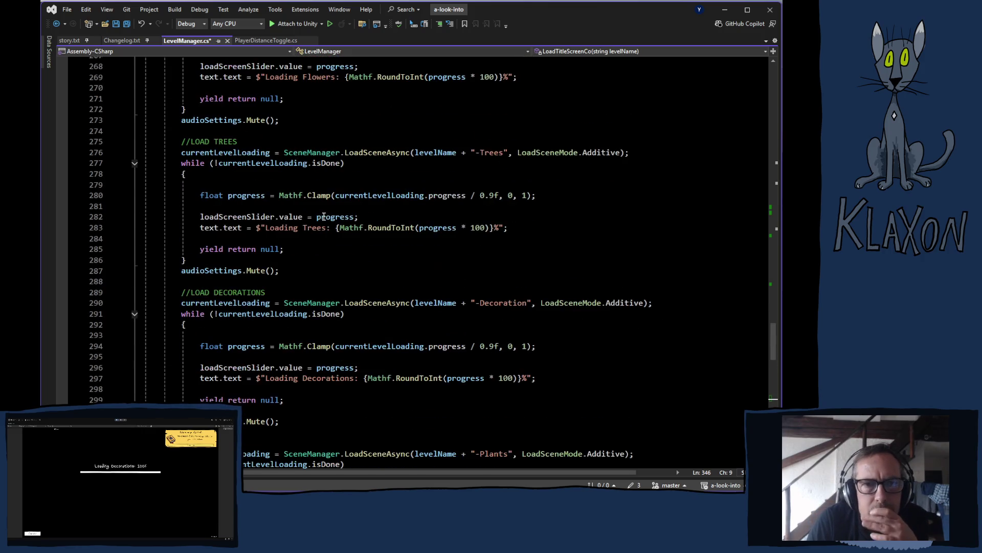
pyautogui.scroll(20, 305, 249)
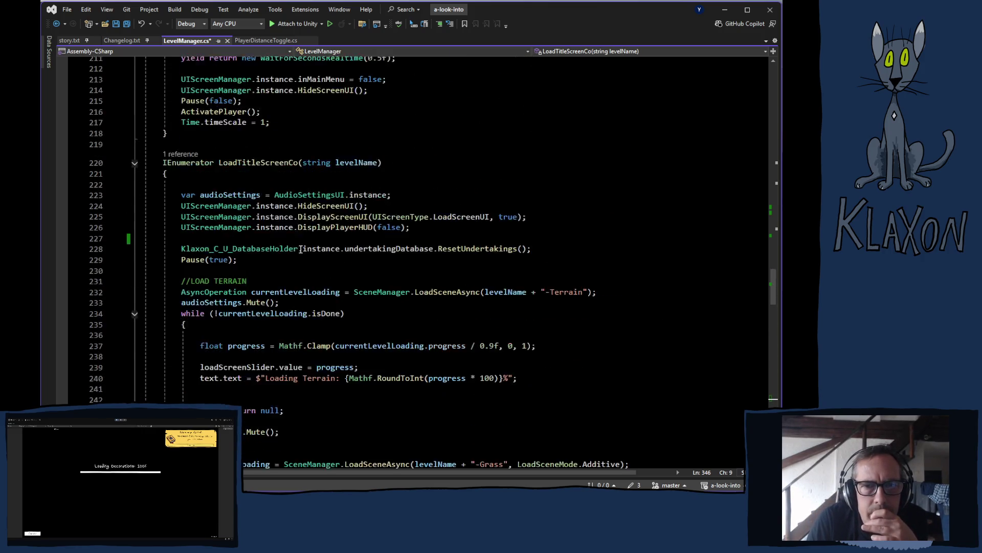
pyautogui.scroll(13, 298, 251)
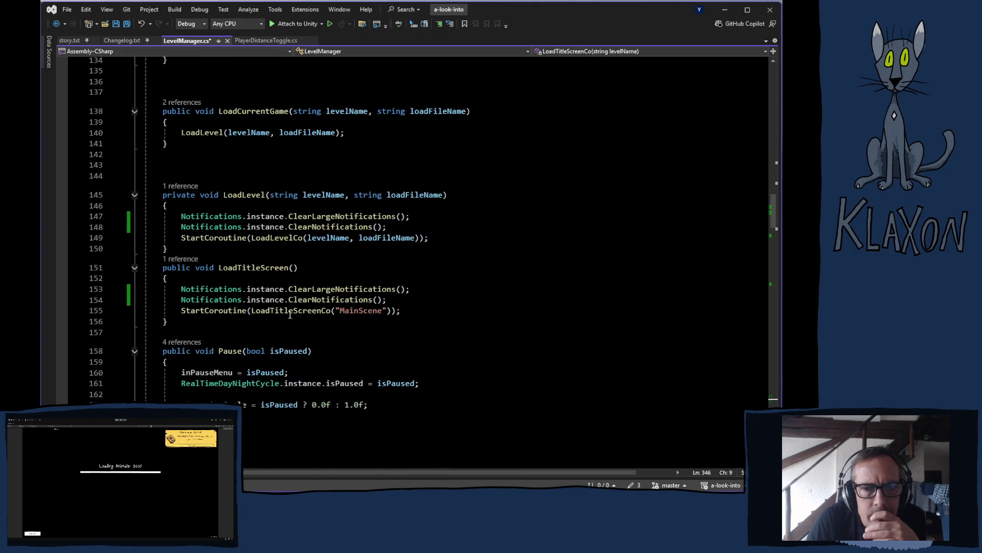
# Check IntelliSense members of Notifications.instance on line 153, then go to ClearLargeNotifications.
pyautogui.click(284, 289)
pyautogui.write('.')
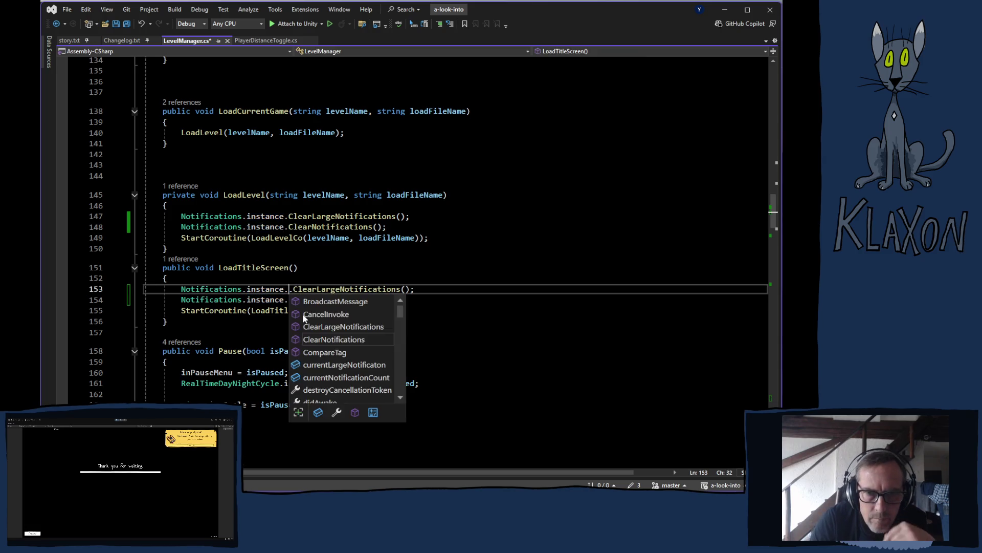
pyautogui.scroll(-7, 346, 338)
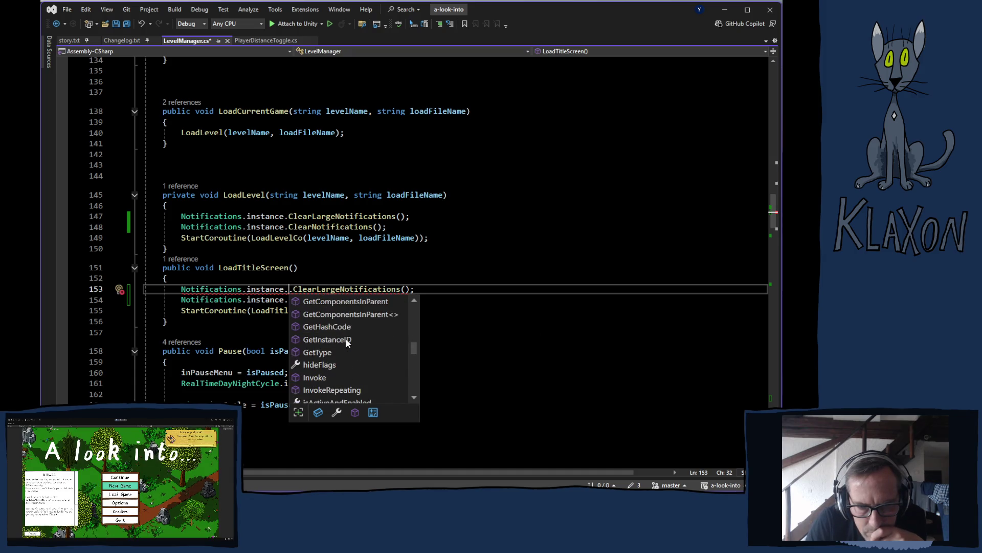
pyautogui.scroll(-4, 350, 343)
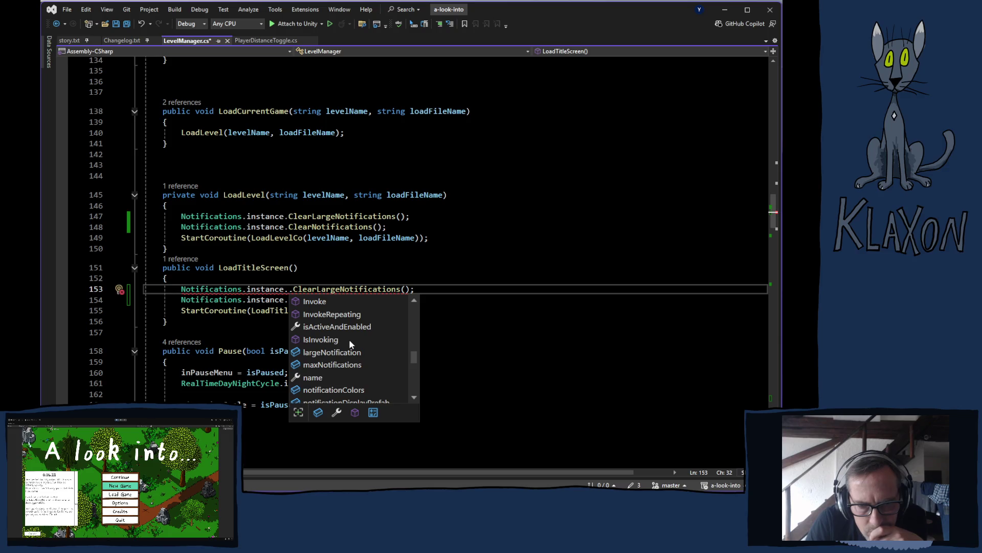
pyautogui.scroll(-1, 350, 342)
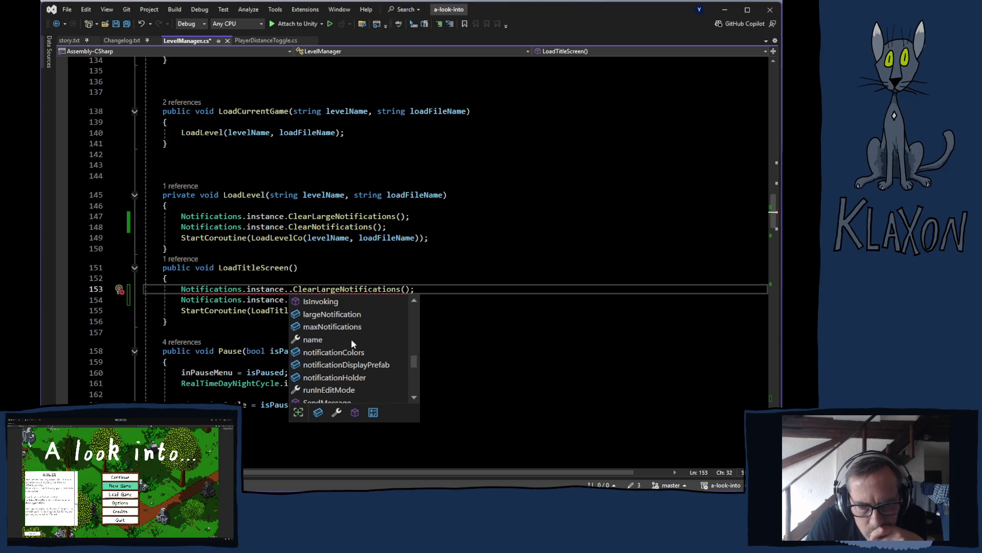
pyautogui.scroll(-4, 351, 339)
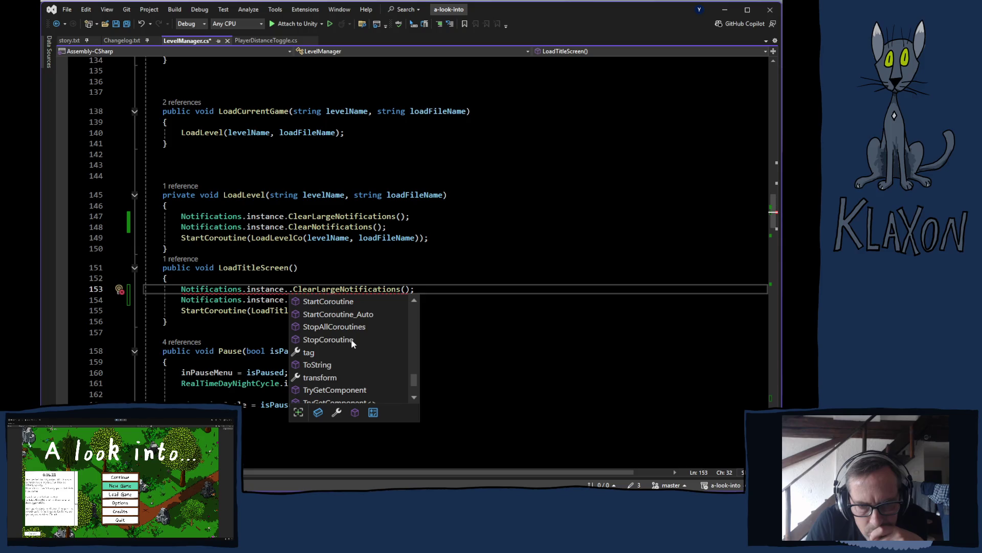
pyautogui.scroll(15, 351, 340)
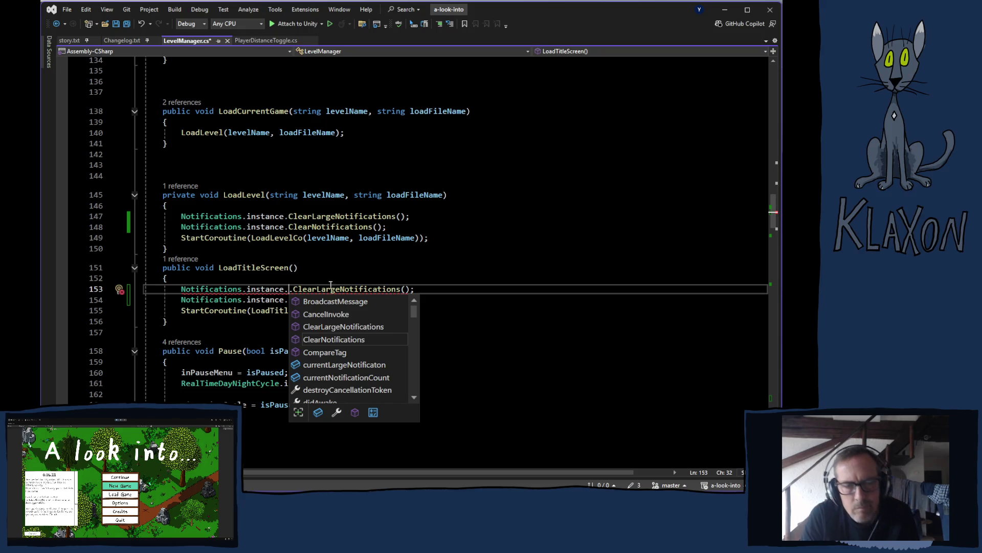
pyautogui.press('BackSpace')
pyautogui.press('Up')
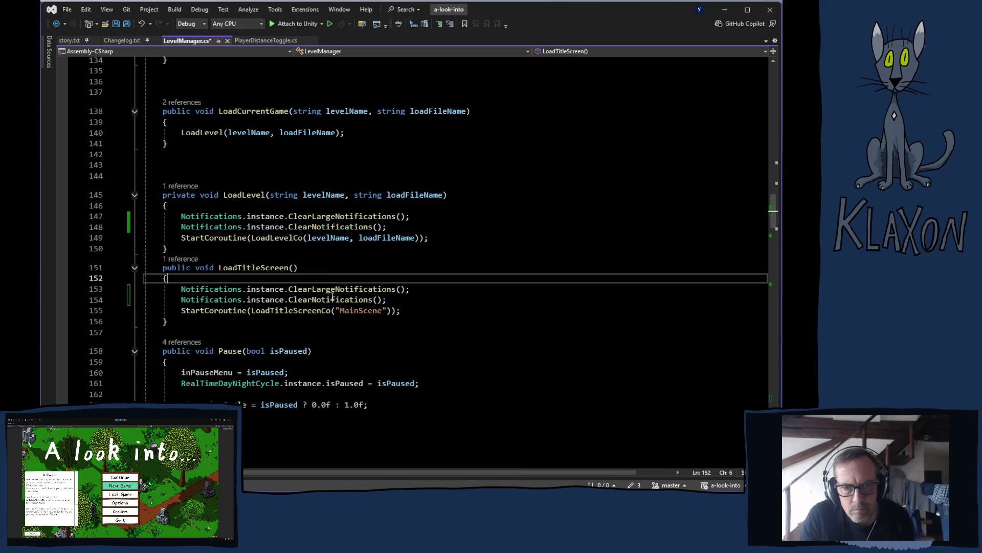
pyautogui.keyDown('ctrl'); pyautogui.click(314, 289); pyautogui.keyUp('ctrl')
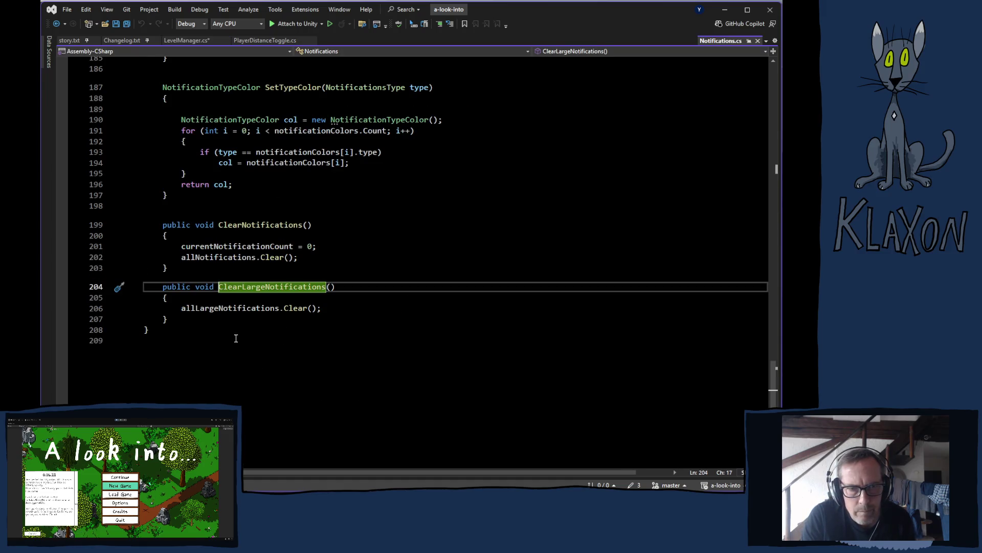
# Review Notifications.cs and list ClearLargeNotifications' three call sites.
pyautogui.scroll(6, 213, 307)
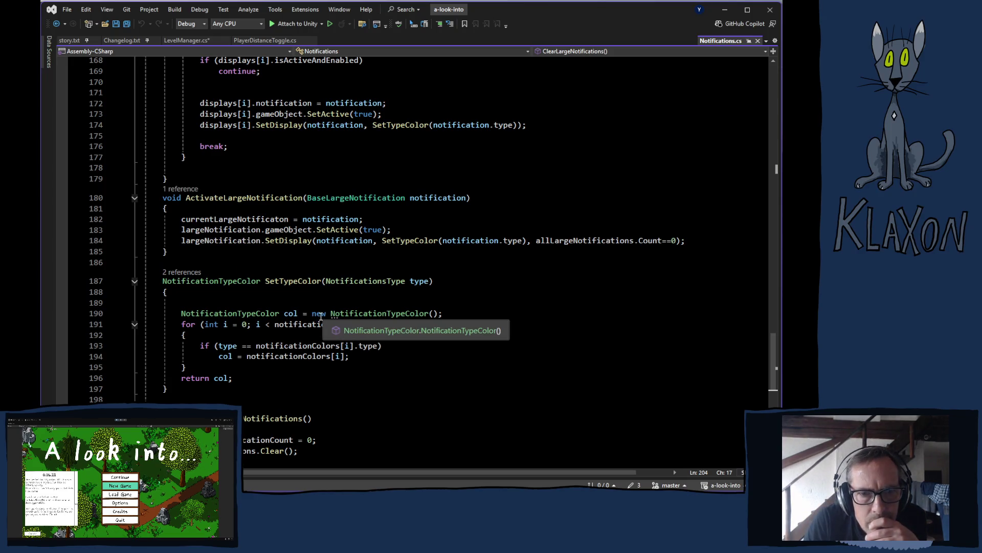
pyautogui.scroll(4, 321, 316)
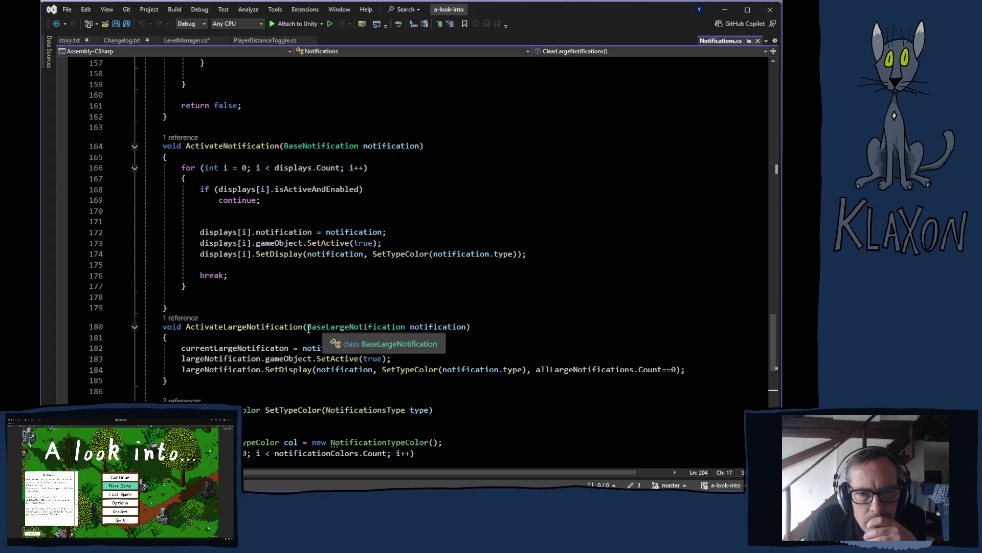
pyautogui.scroll(2, 308, 329)
pyautogui.scroll(10, 309, 329)
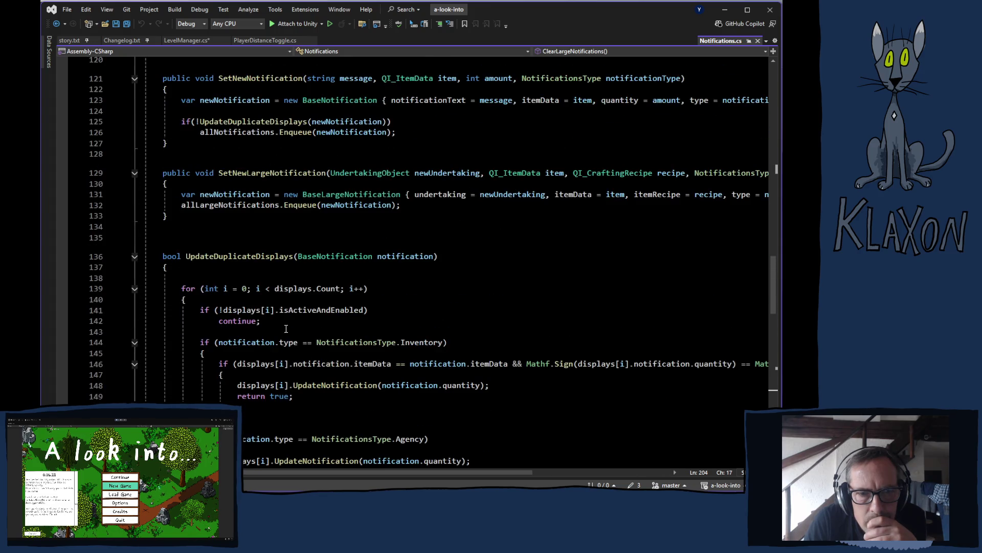
pyautogui.scroll(3, 264, 324)
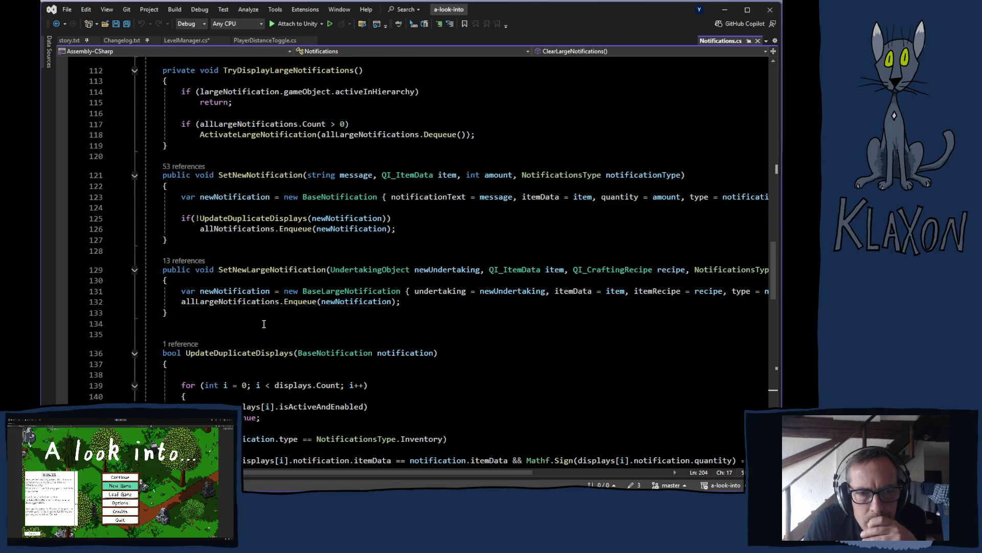
pyautogui.scroll(6, 264, 324)
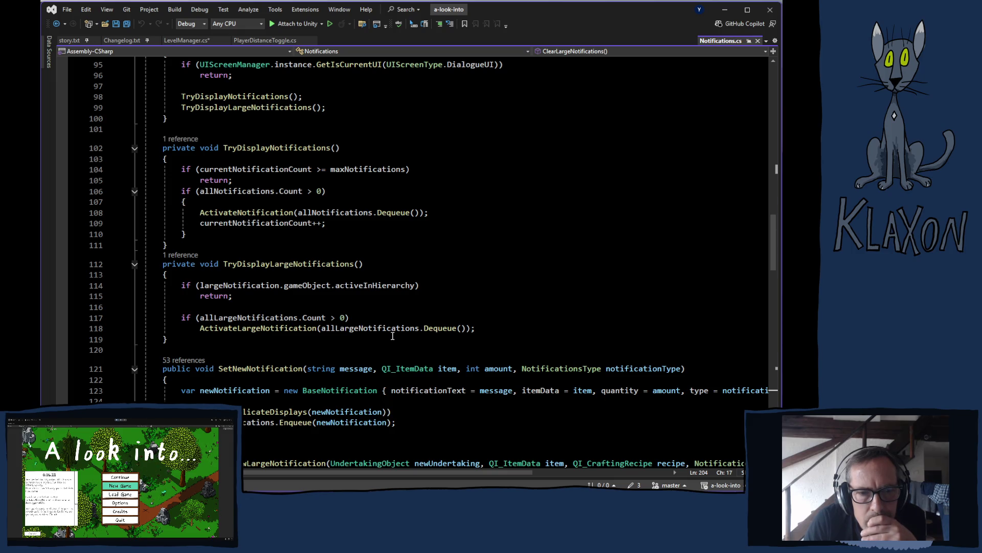
pyautogui.scroll(-20, 393, 336)
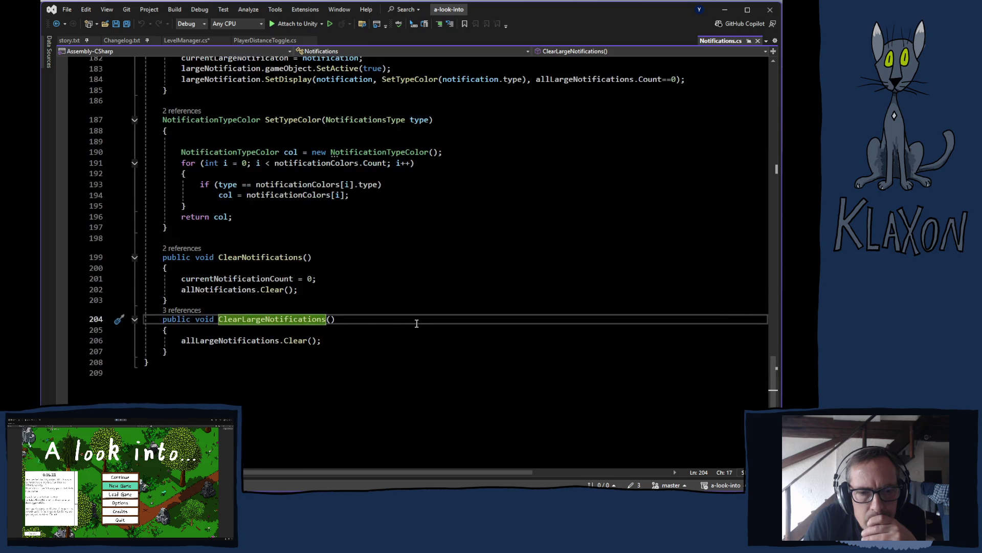
pyautogui.click(182, 310)
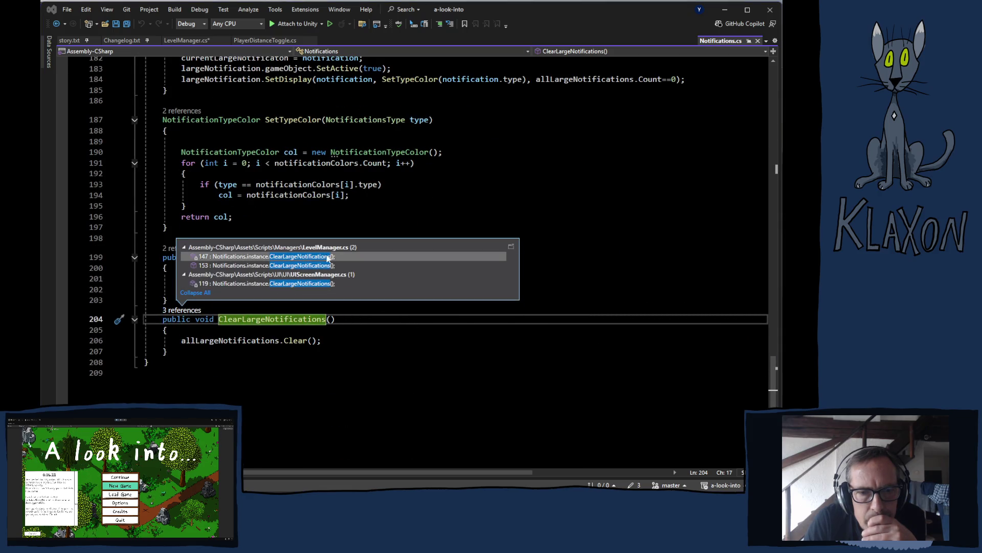
# Inspect the UIScreenManager.cs call at line 119, then return to LevelManager.cs.
pyautogui.doubleClick(229, 288)
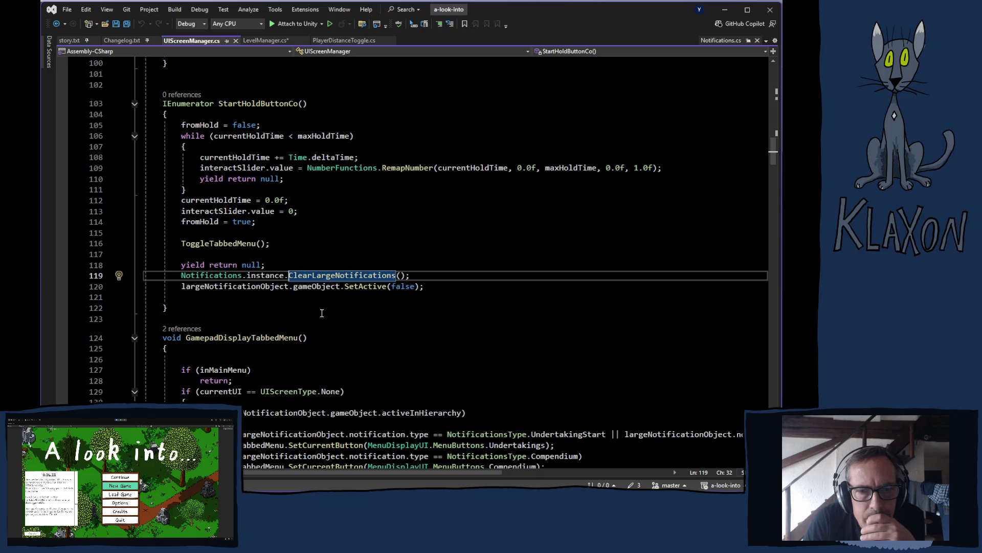
pyautogui.click(225, 288)
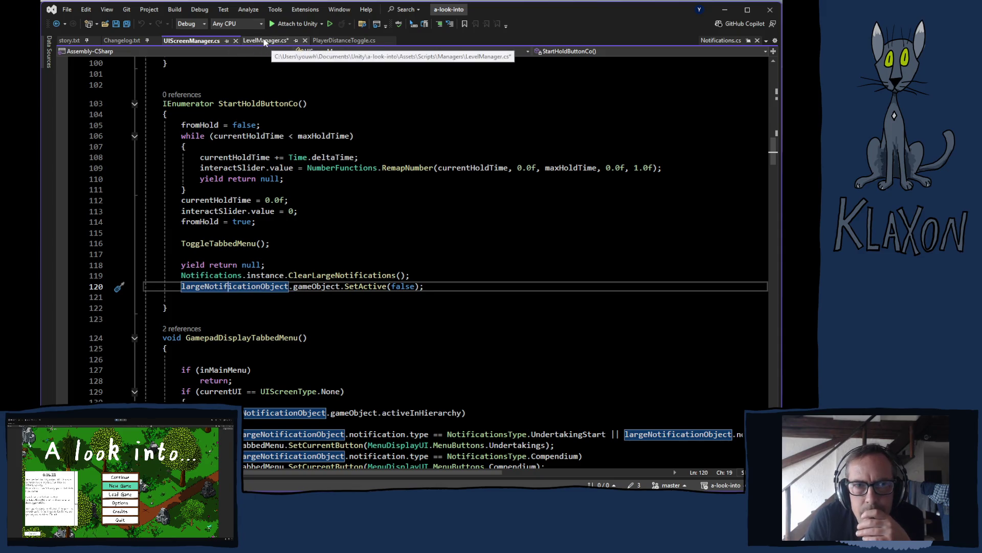
pyautogui.click(265, 41)
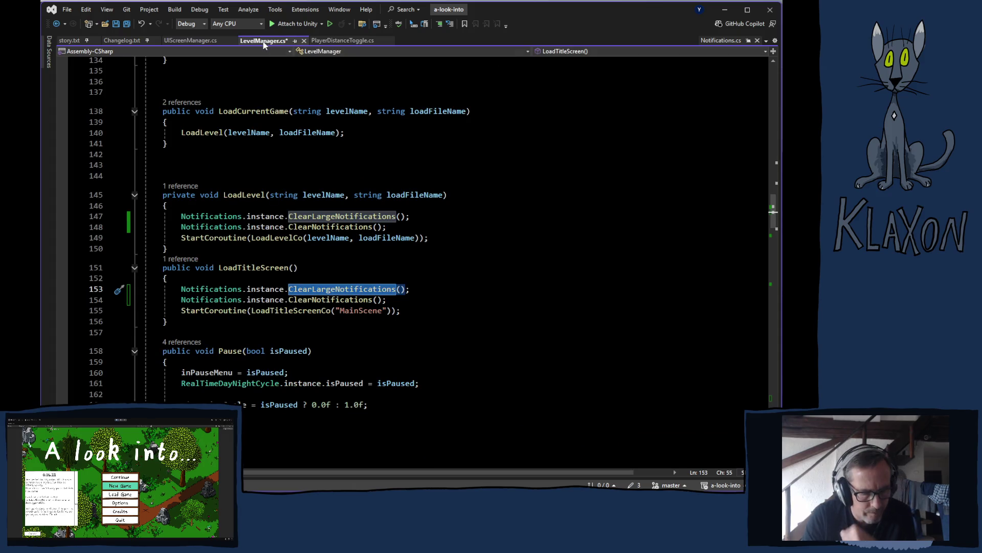
# Save LevelManager.cs and jump to ClearLargeNotifications' definition in Notifications.cs.
pyautogui.hotkey('ctrl', 's')
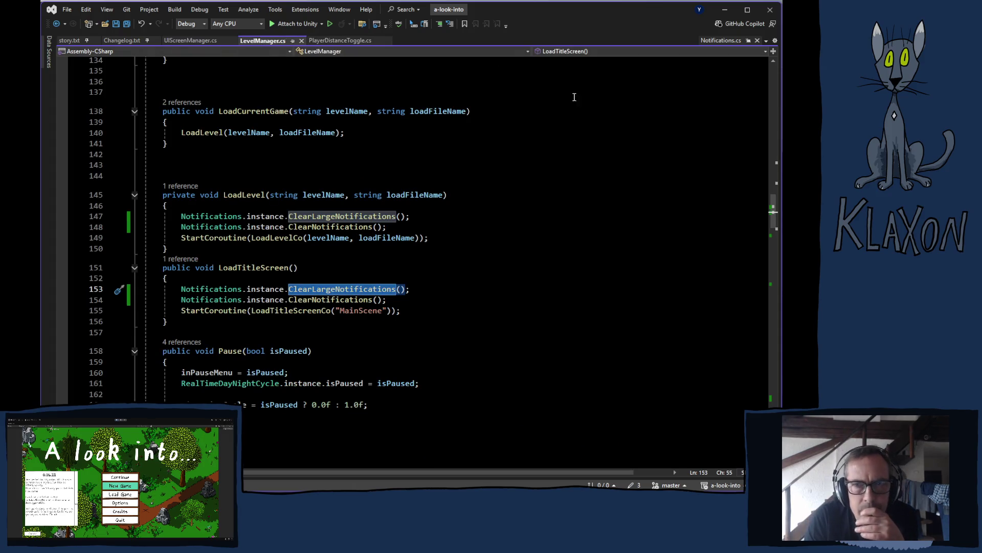
pyautogui.press('F12')
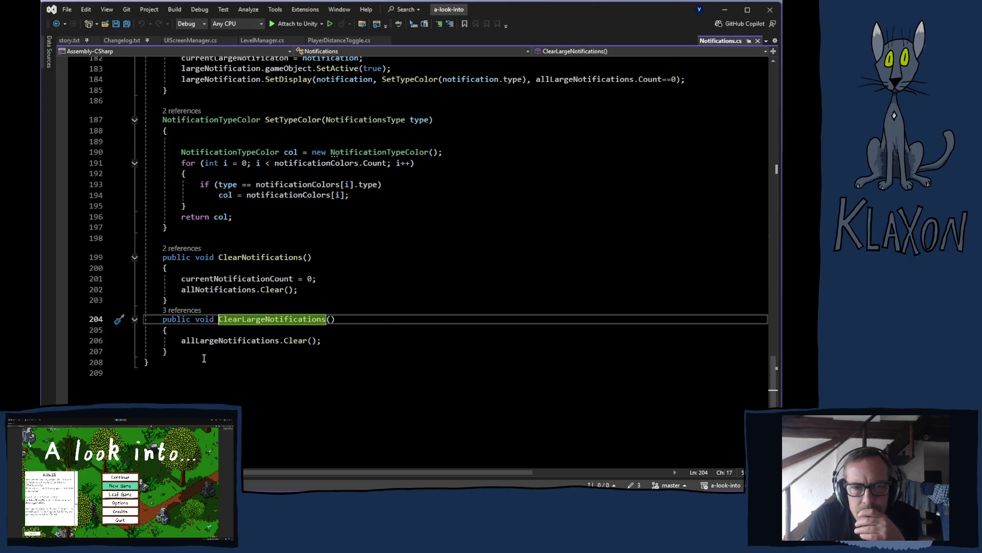
pyautogui.moveTo(239, 337)
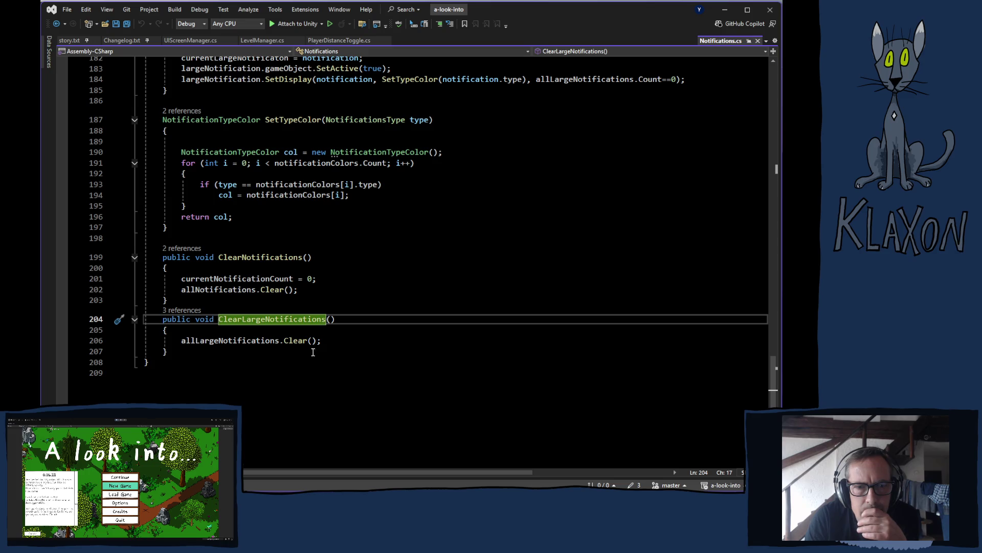
# Highlight currentNotificationCount's uses and compare ClearNotifications with ClearLargeNotifications.
pyautogui.click(235, 279)
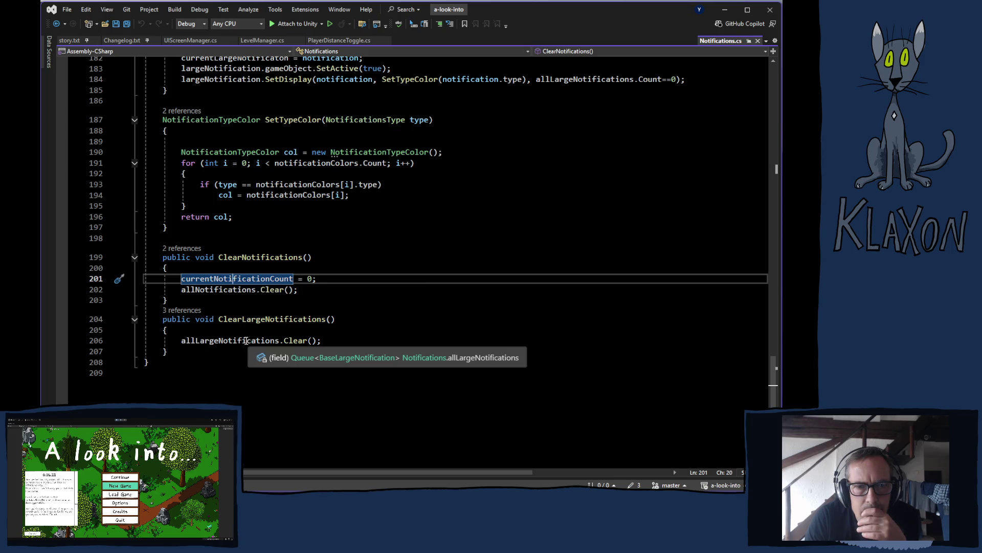
pyautogui.scroll(9, 189, 351)
pyautogui.scroll(20, 189, 352)
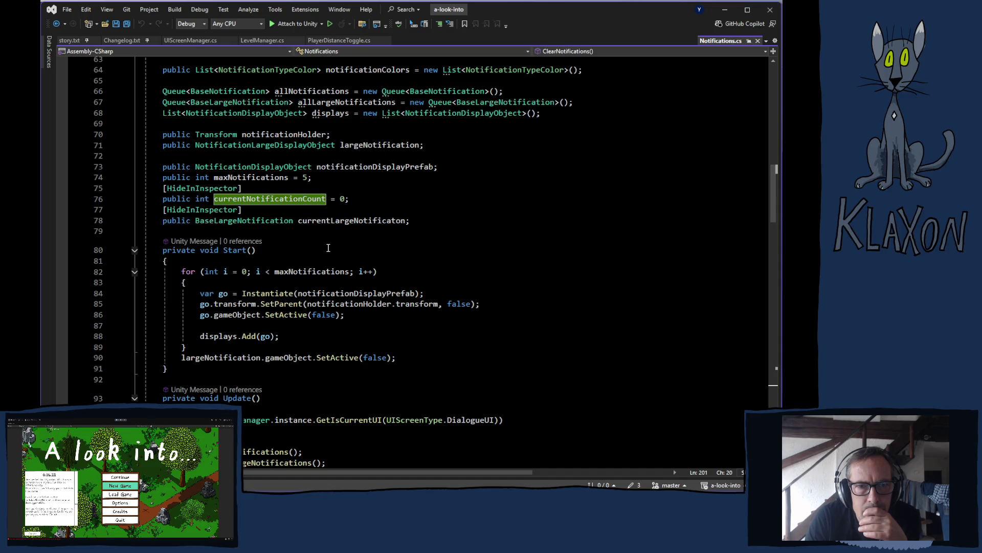
pyautogui.scroll(2, 326, 249)
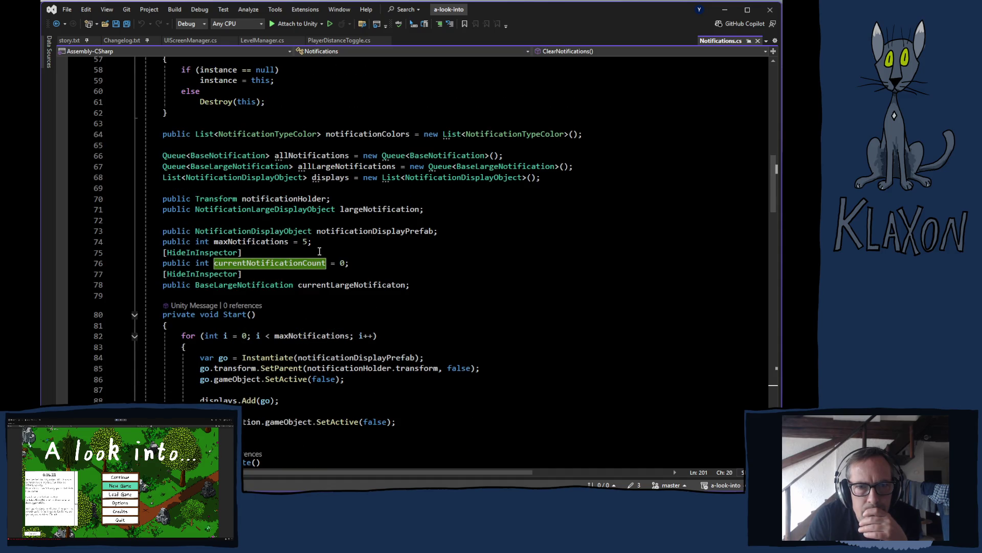
pyautogui.scroll(3, 319, 251)
pyautogui.scroll(-7, 318, 252)
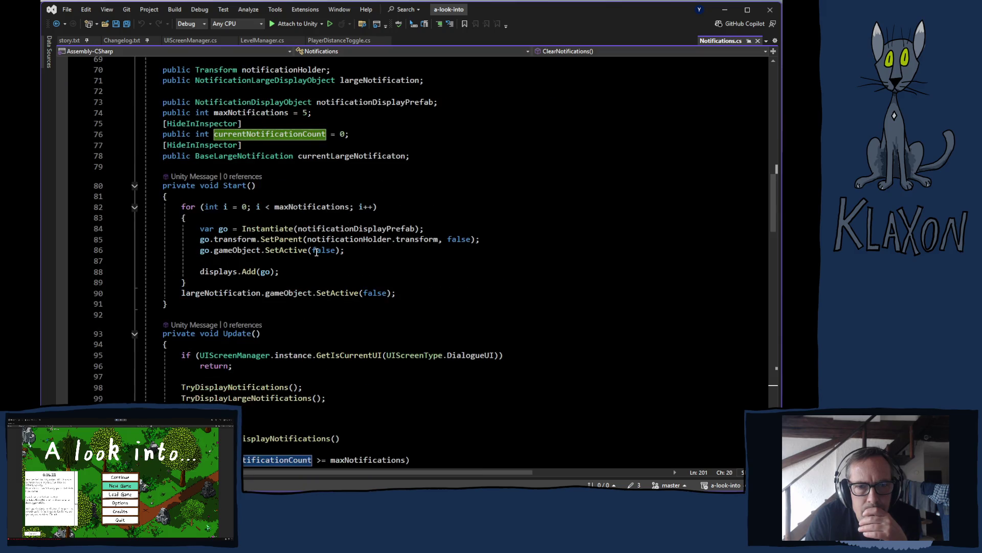
pyautogui.scroll(-20, 316, 251)
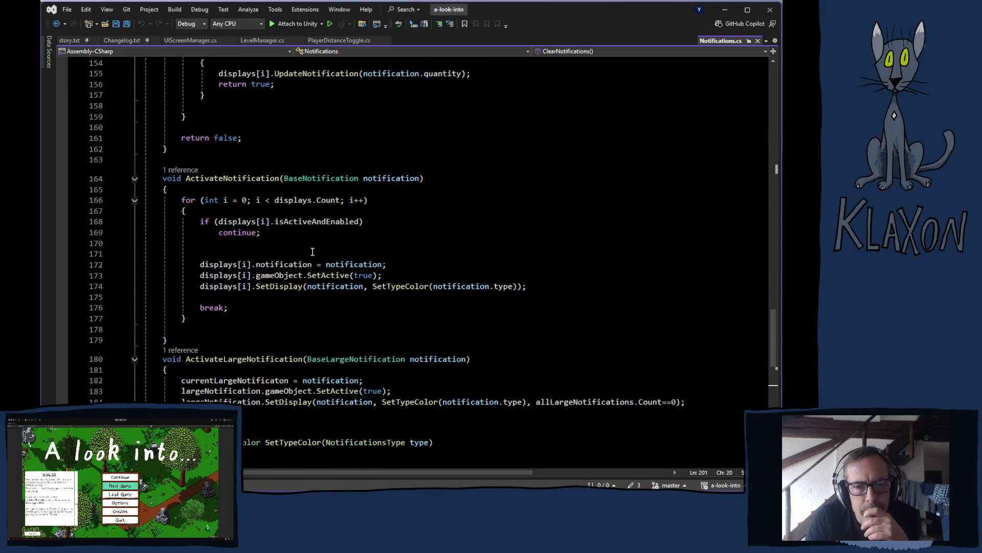
pyautogui.scroll(-9, 312, 251)
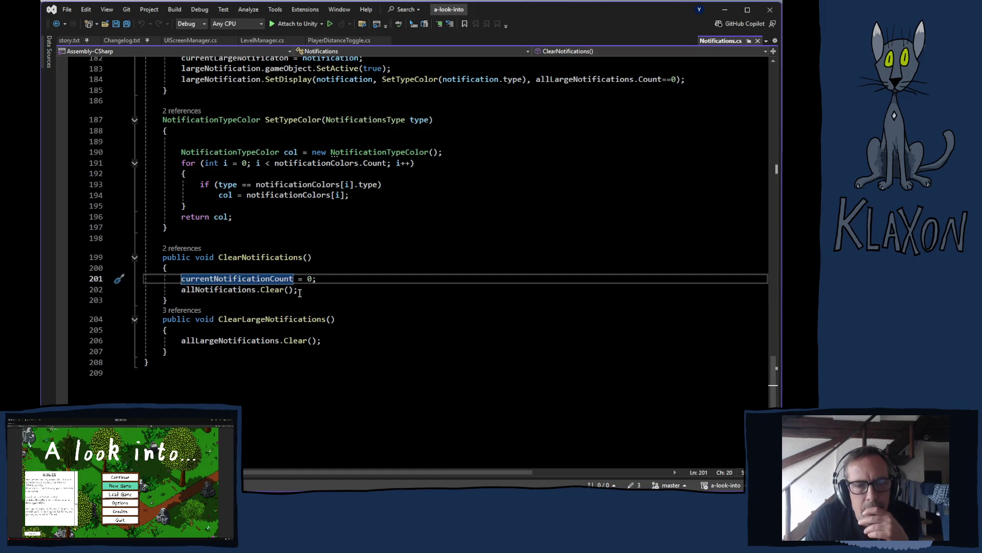
pyautogui.click(328, 341)
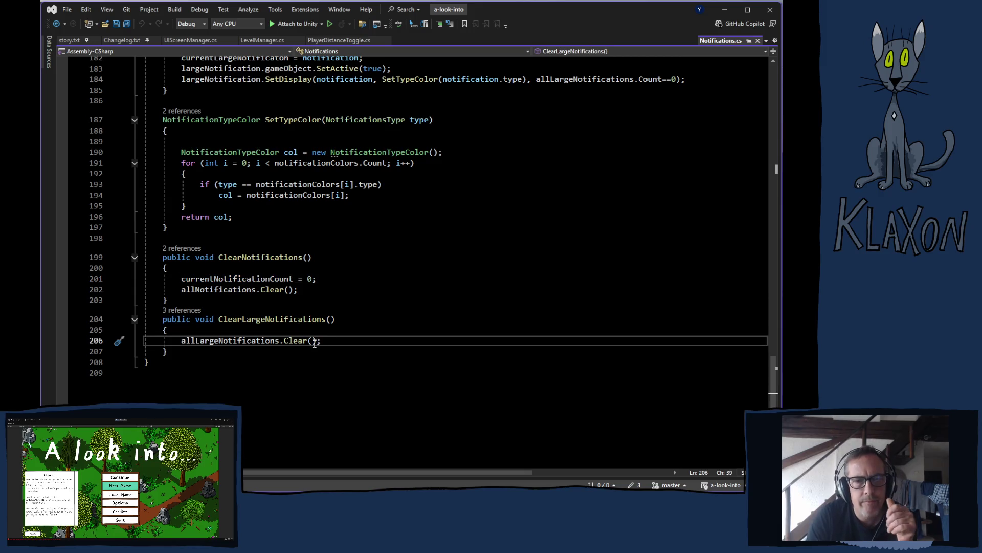
# Add largeNotification.gameObject.SetActive(false); to ClearLargeNotifications and save Notifications.cs.
pyautogui.press('Return')
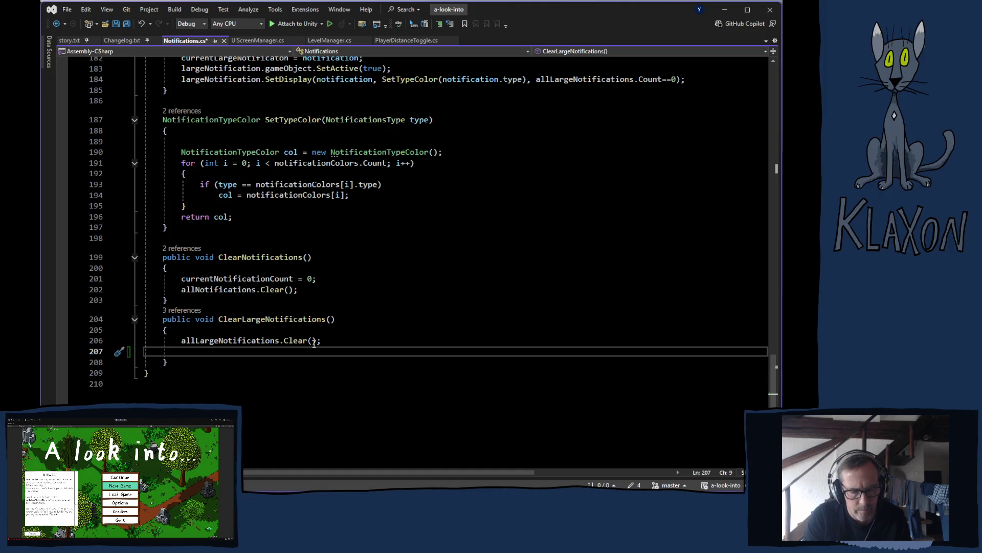
pyautogui.write('l')
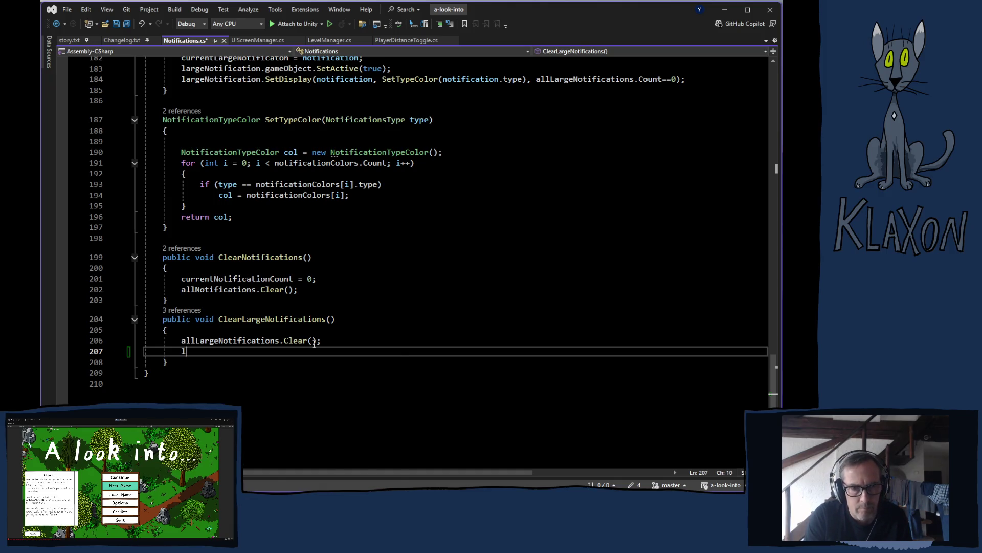
pyautogui.press('Tab')
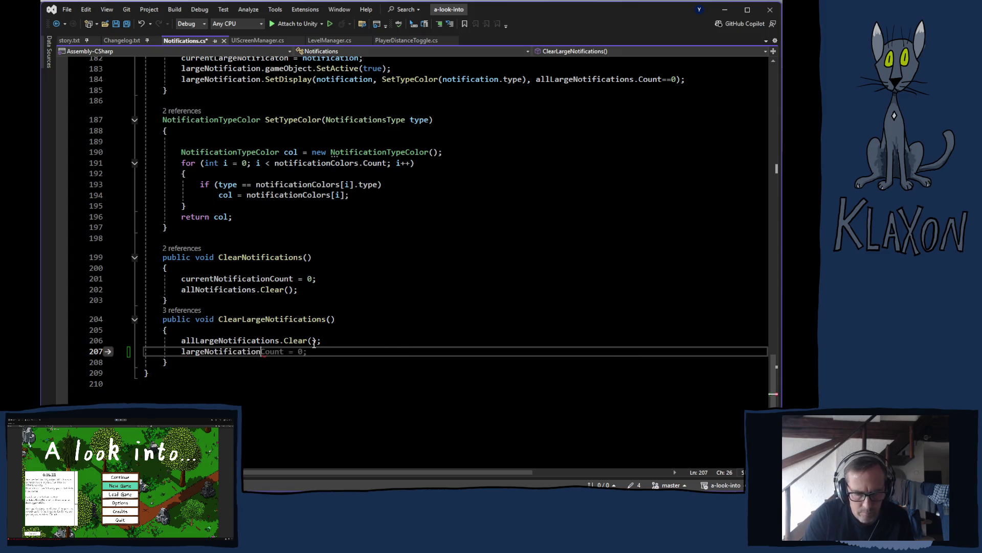
pyautogui.write('.')
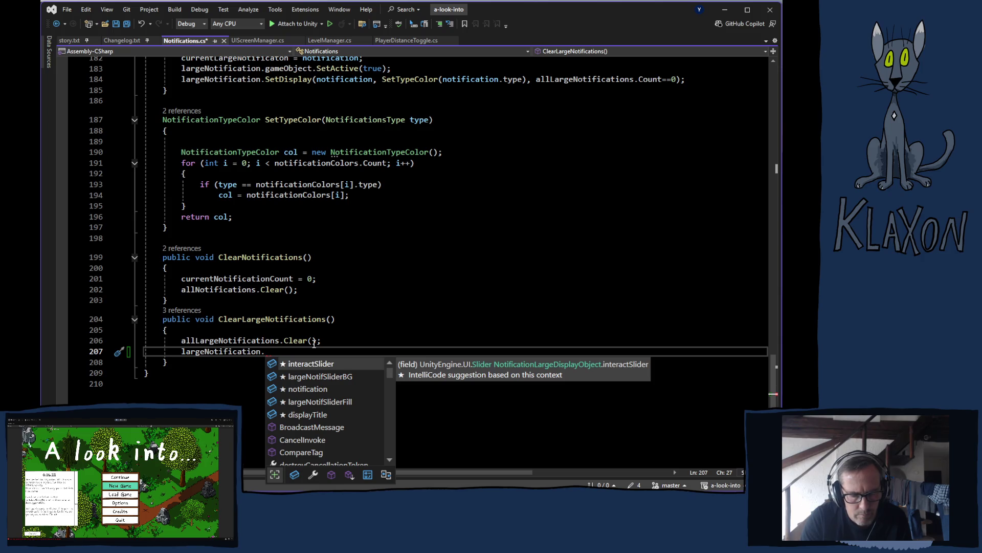
pyautogui.write('se')
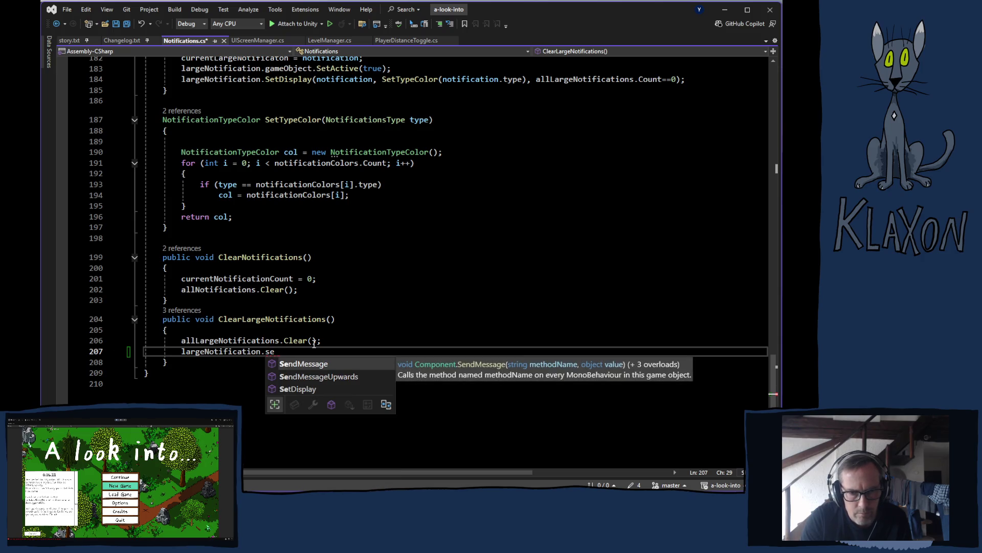
pyautogui.press('BackSpace')
pyautogui.press('BackSpace')
pyautogui.press('BackSpace')
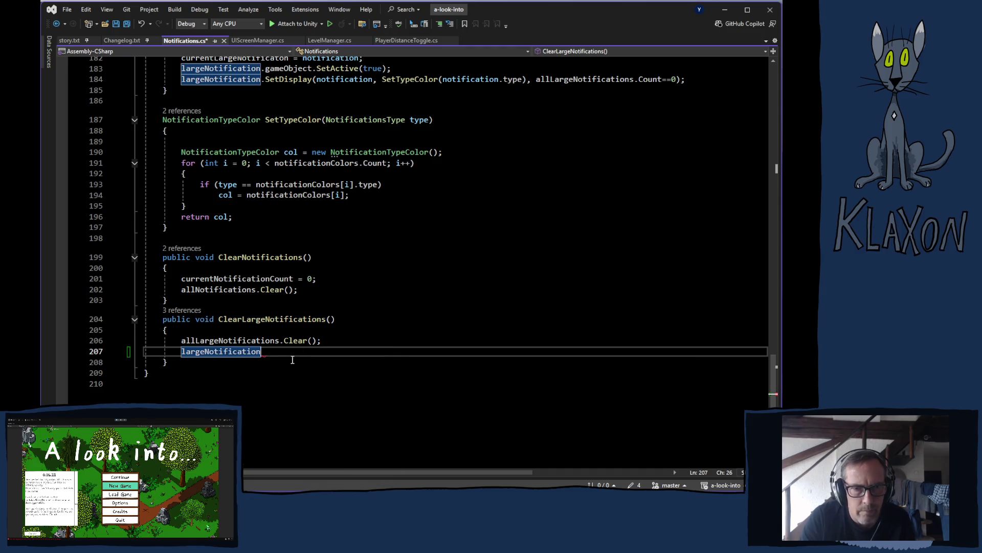
pyautogui.scroll(2, 292, 294)
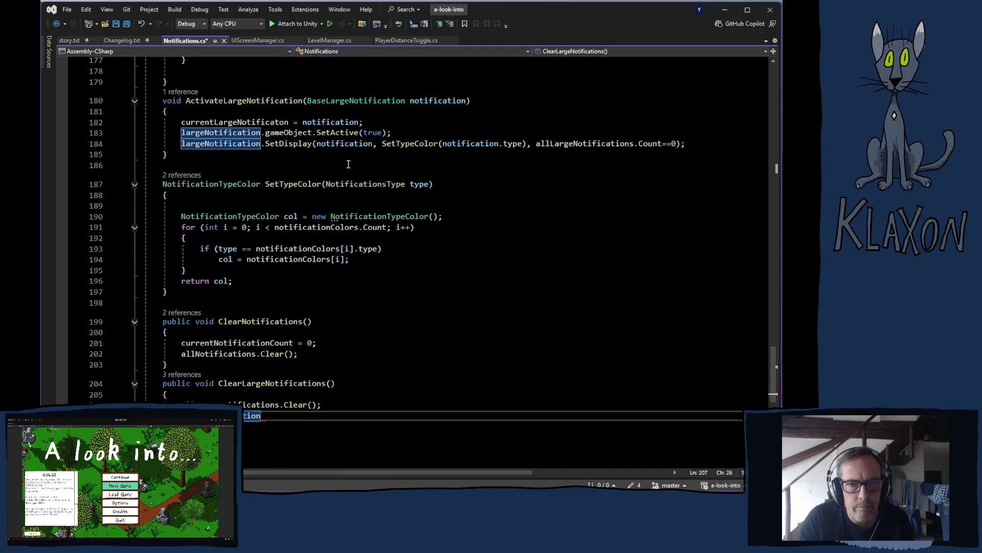
pyautogui.moveTo(391, 133)
pyautogui.mouseDown()
pyautogui.moveTo(242, 143)
pyautogui.moveTo(182, 132)
pyautogui.mouseUp()
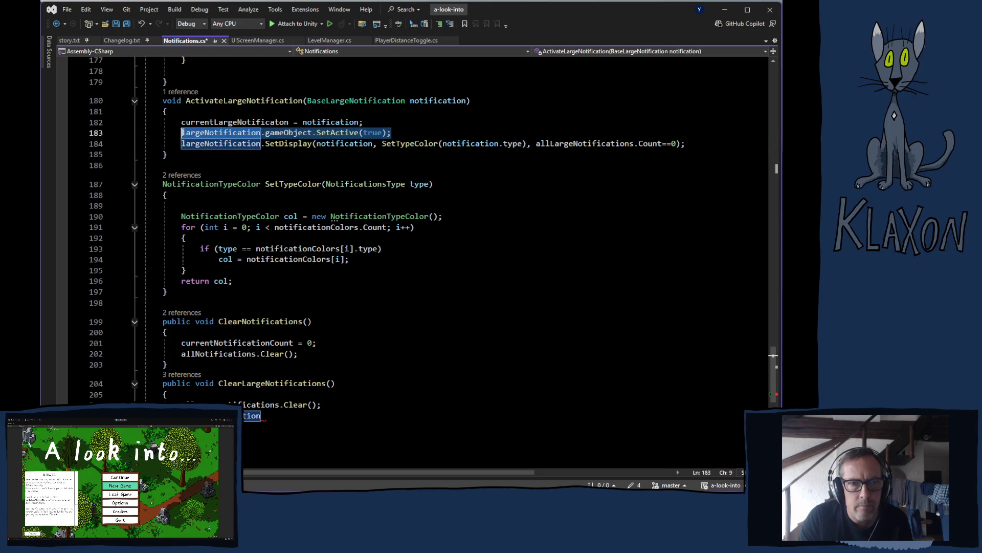
pyautogui.click(274, 418)
pyautogui.press('Tab')
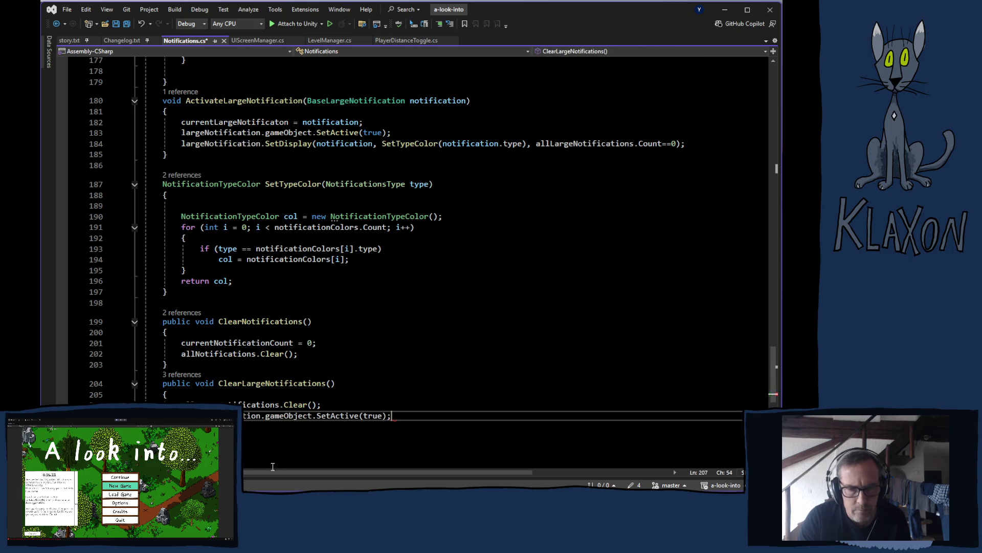
pyautogui.doubleClick(368, 416)
pyautogui.write('f')
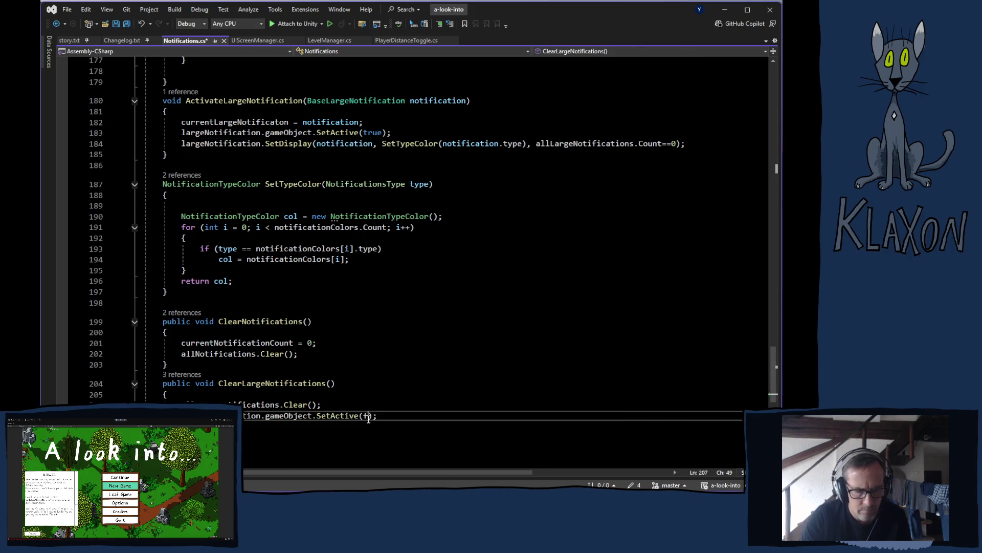
pyautogui.write('alse')
pyautogui.hotkey('ctrl', 's')
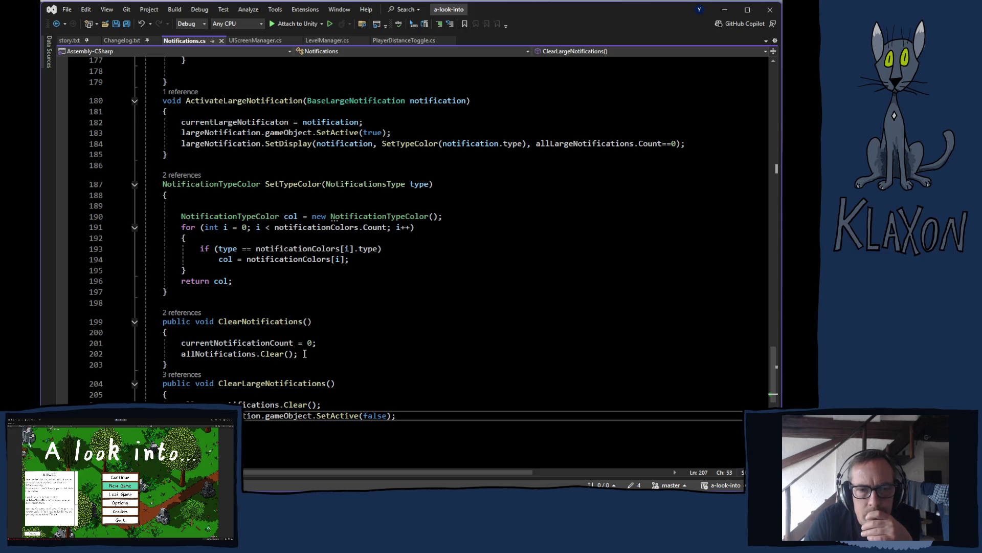
# Insert a foreach loop over allNotifications with loop variable note in ClearNotifications.
pyautogui.click(304, 353)
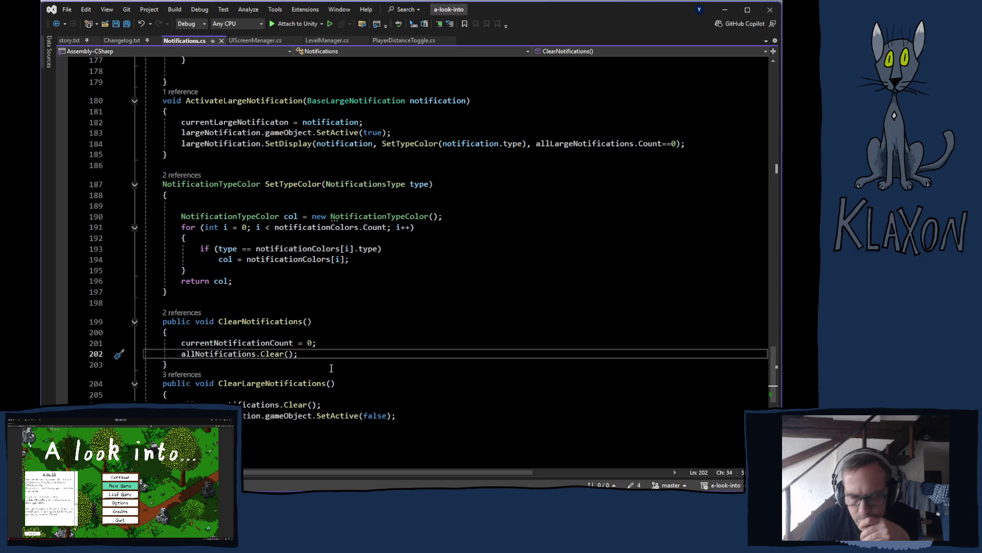
pyautogui.press('Return')
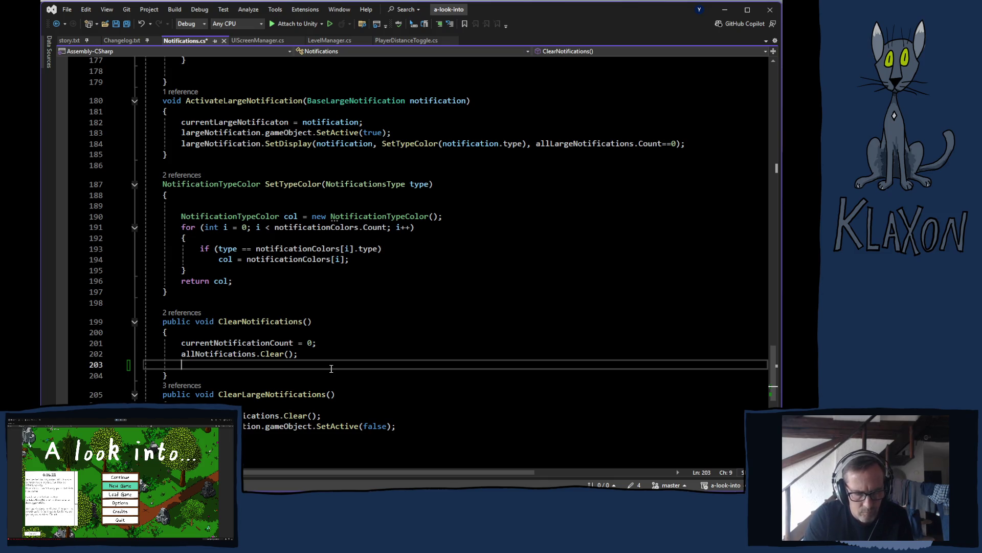
pyautogui.write('fore')
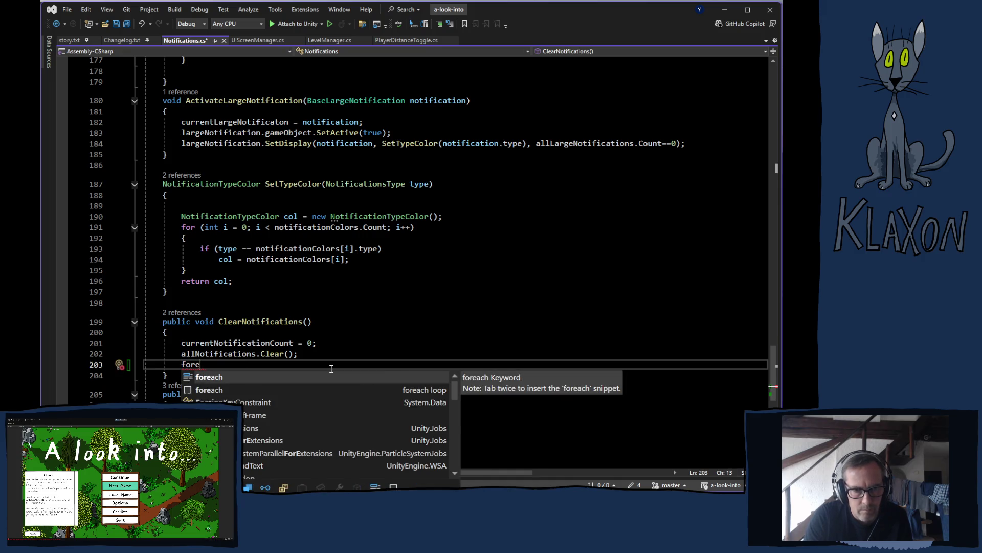
pyautogui.press('Tab')
pyautogui.press('Tab')
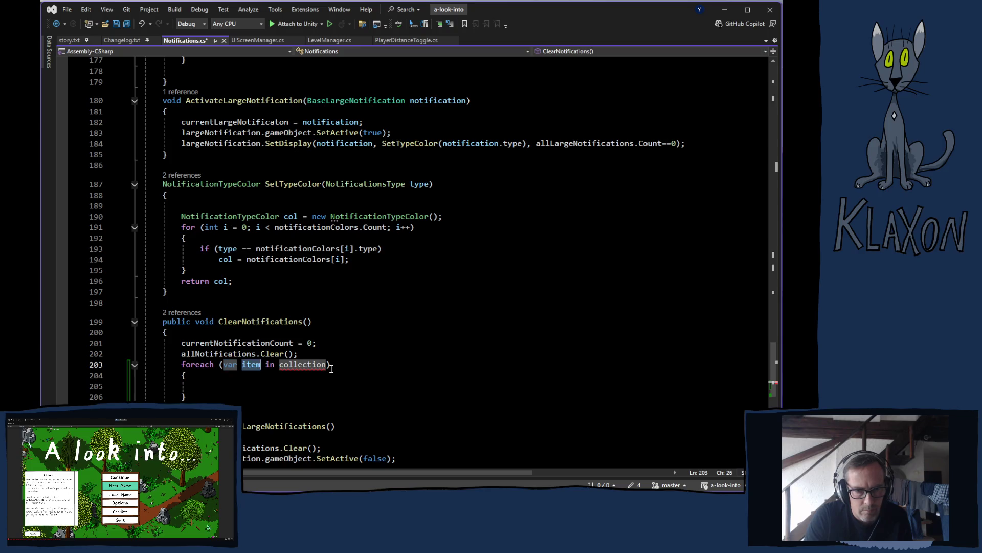
pyautogui.write('not')
pyautogui.write('e')
pyautogui.press('Tab')
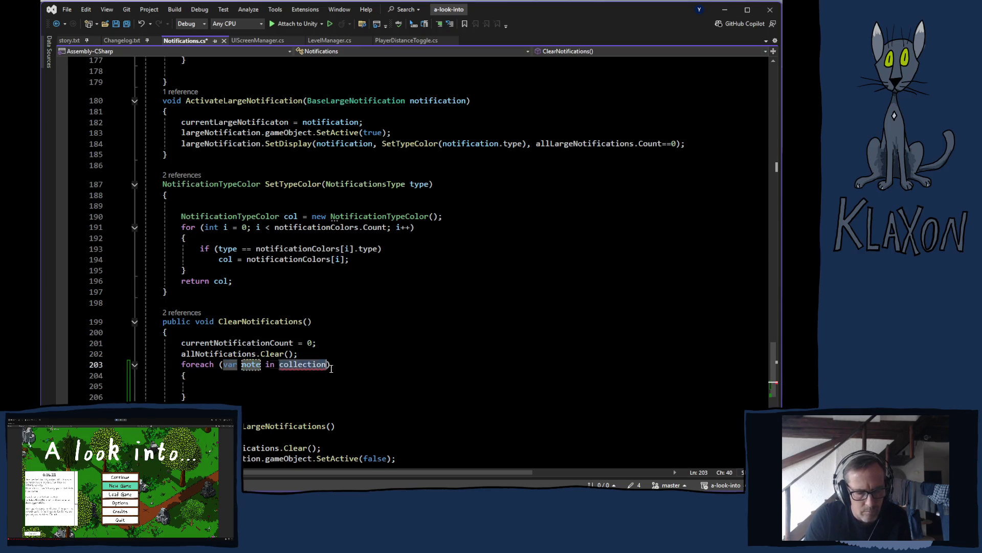
pyautogui.write('all')
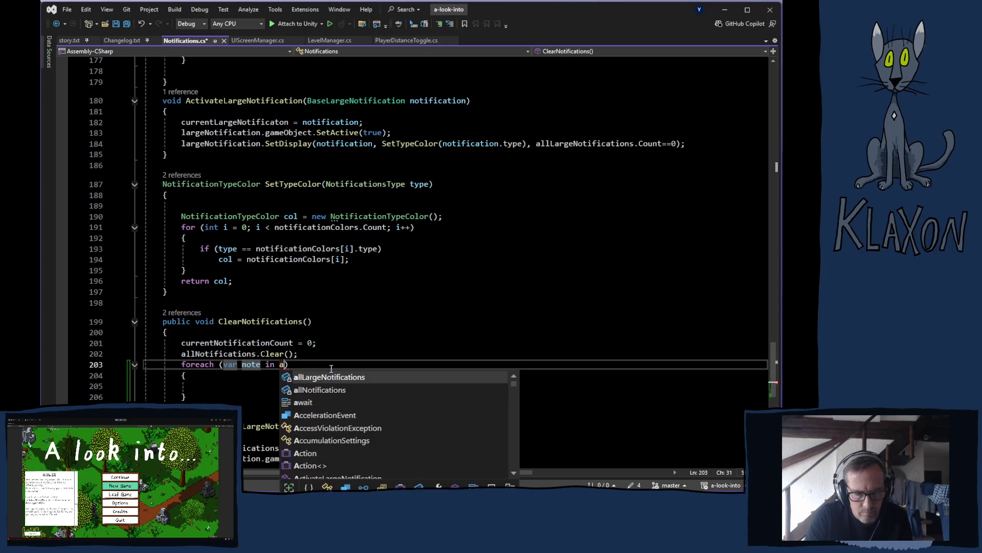
pyautogui.press('Down')
pyautogui.press('Tab')
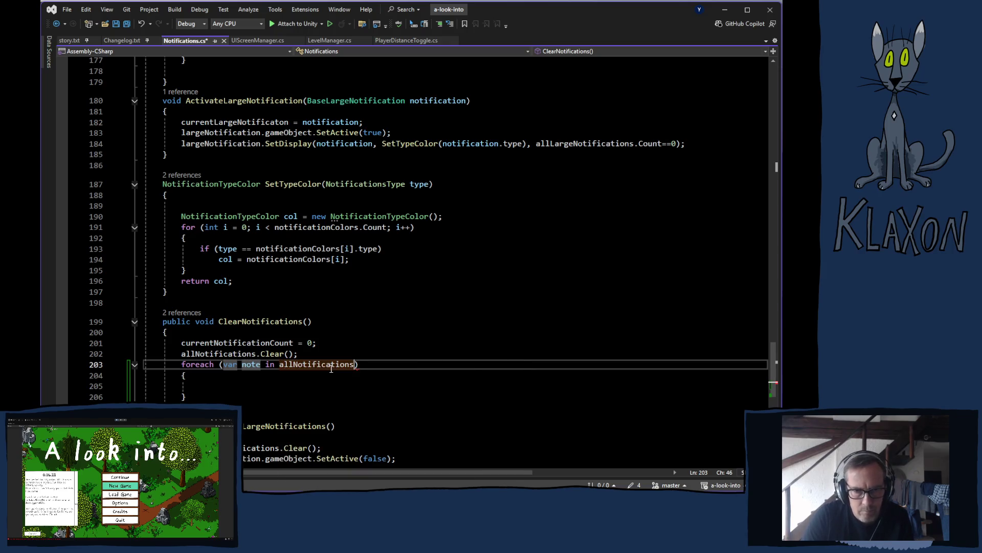
pyautogui.press('Return')
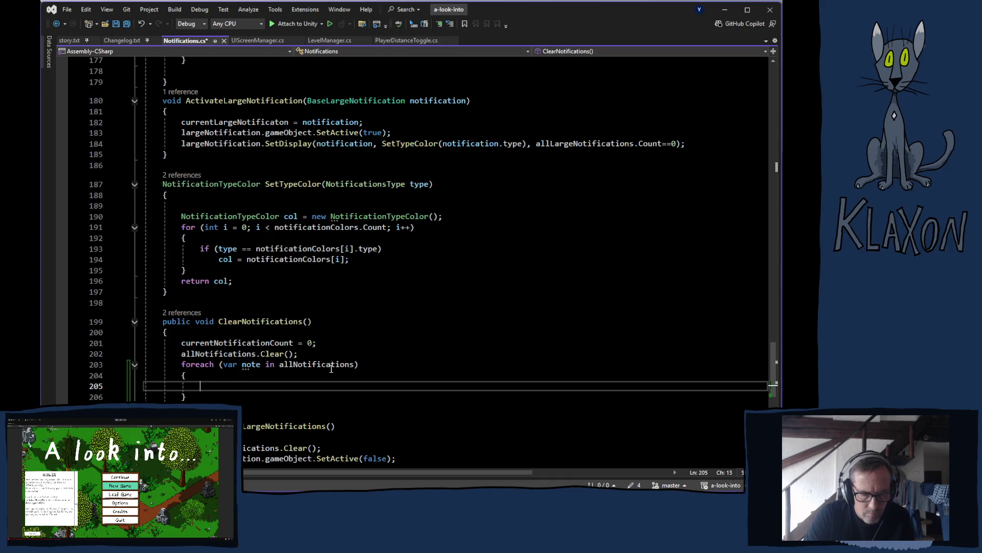
# Fill the loop body with note.gameObject.SetActive(false), then delete the whole foreach block.
pyautogui.write('note.se')
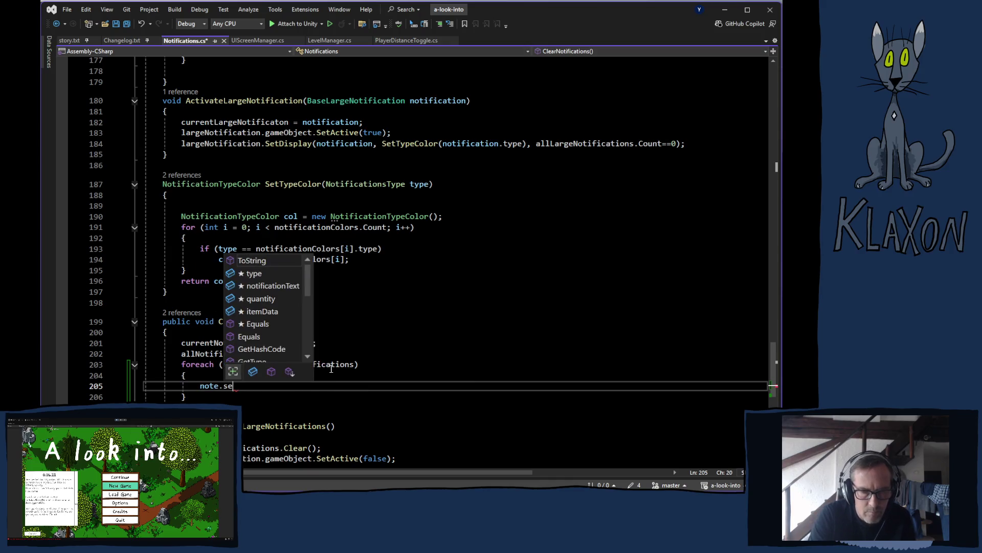
pyautogui.press('BackSpace')
pyautogui.press('BackSpace')
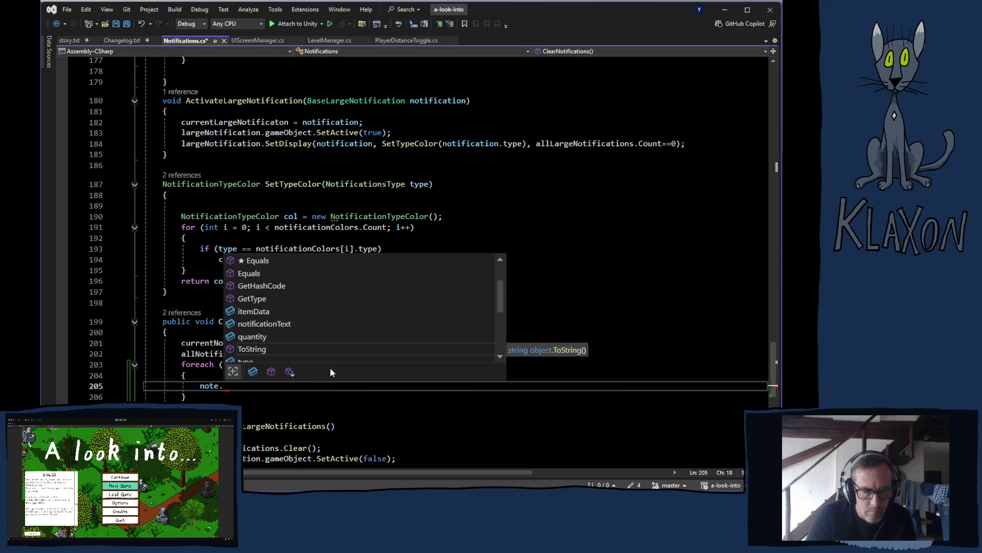
pyautogui.write('ga')
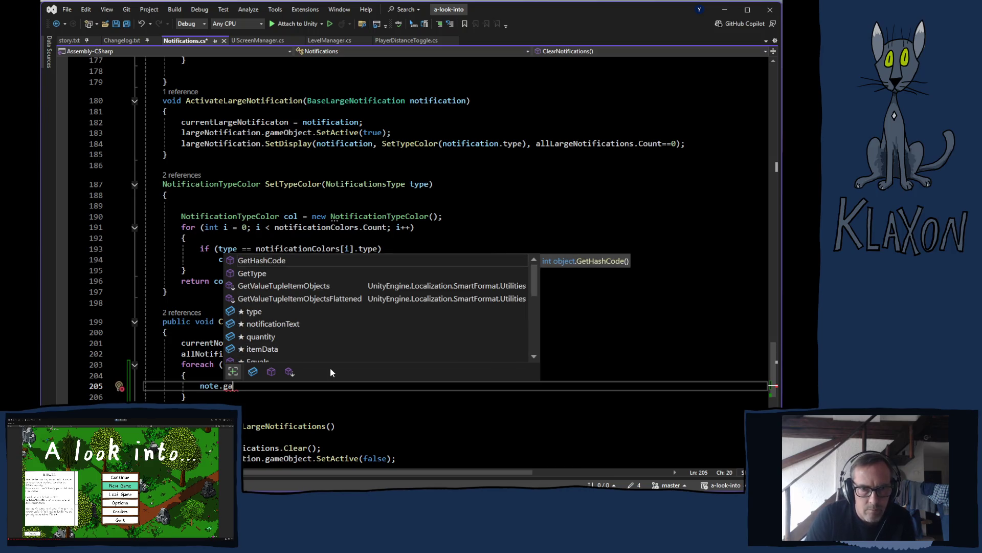
pyautogui.write('me')
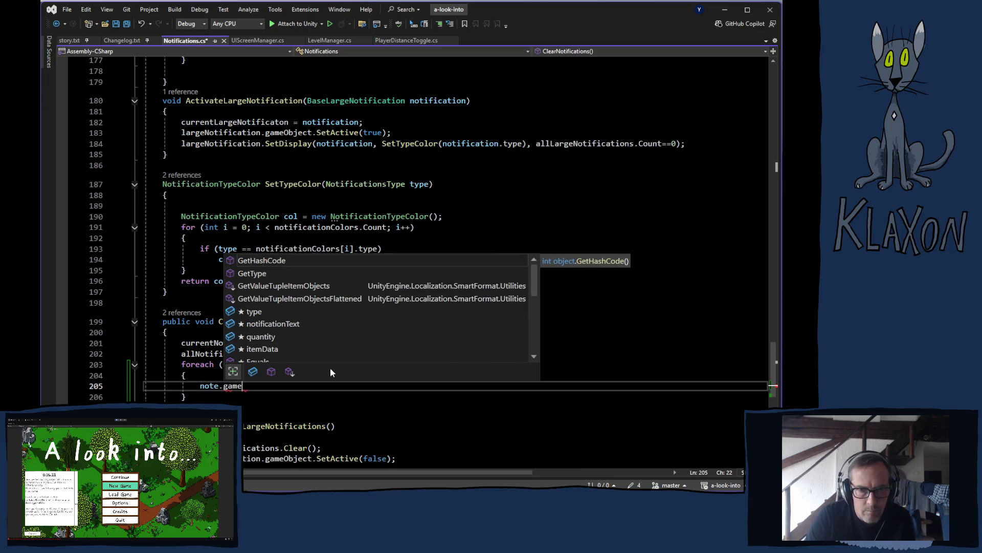
pyautogui.write('O')
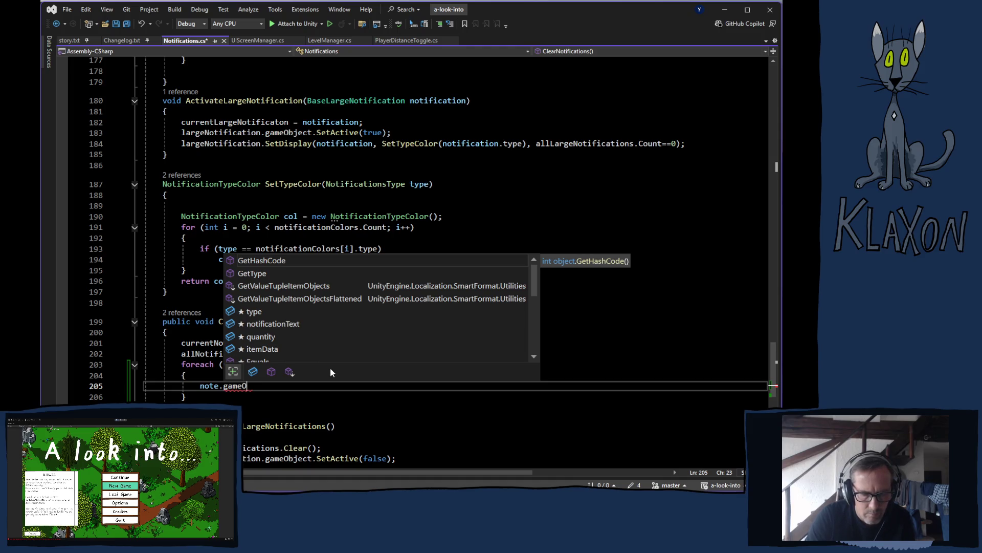
pyautogui.write('bject.')
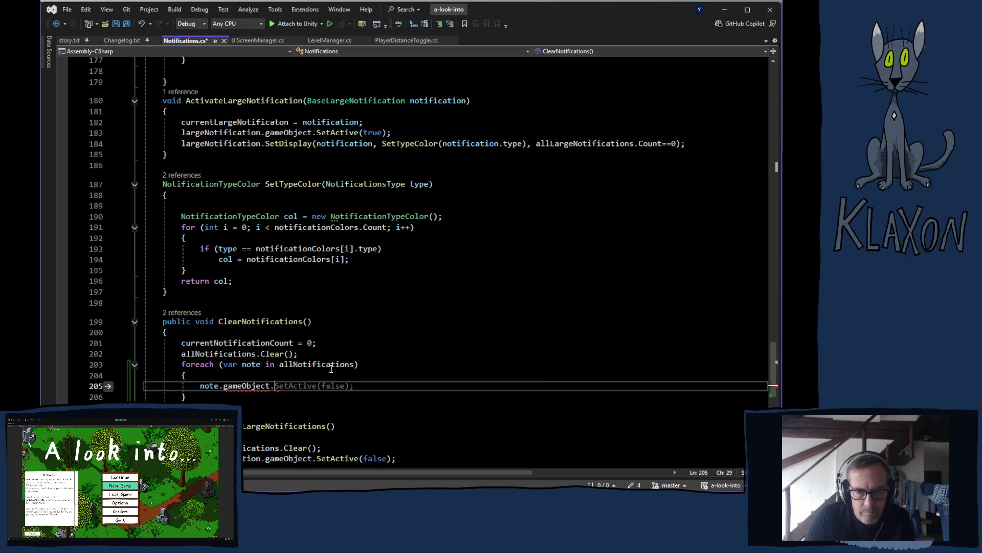
pyautogui.press('Tab')
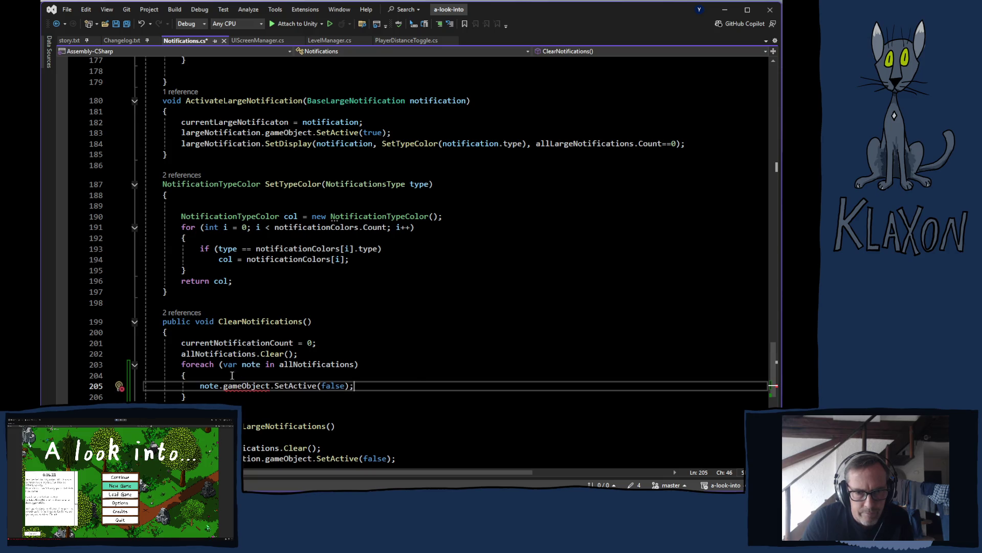
pyautogui.moveTo(145, 361); pyautogui.dragTo(260, 390)
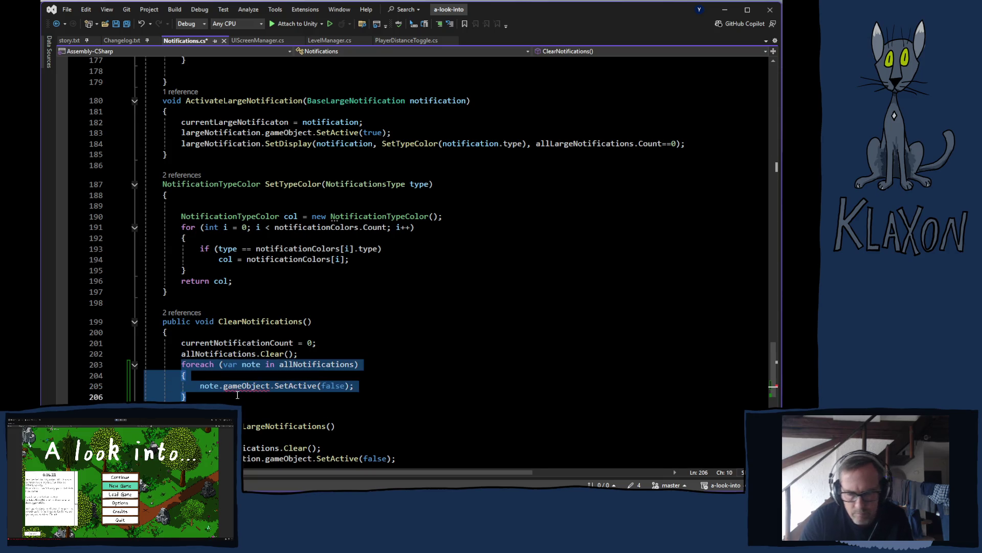
pyautogui.press('Delete')
pyautogui.scroll(7, 390, 295)
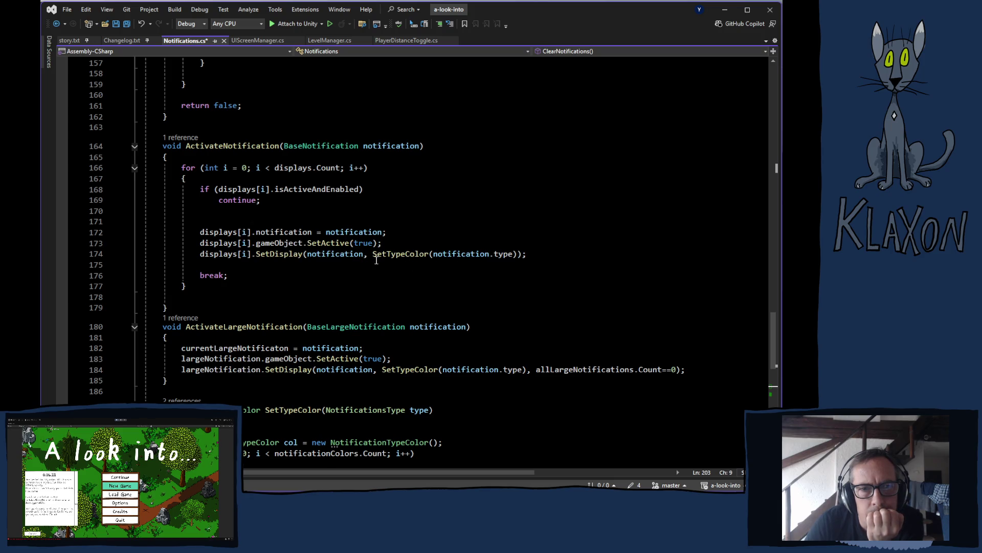
pyautogui.scroll(10, 376, 259)
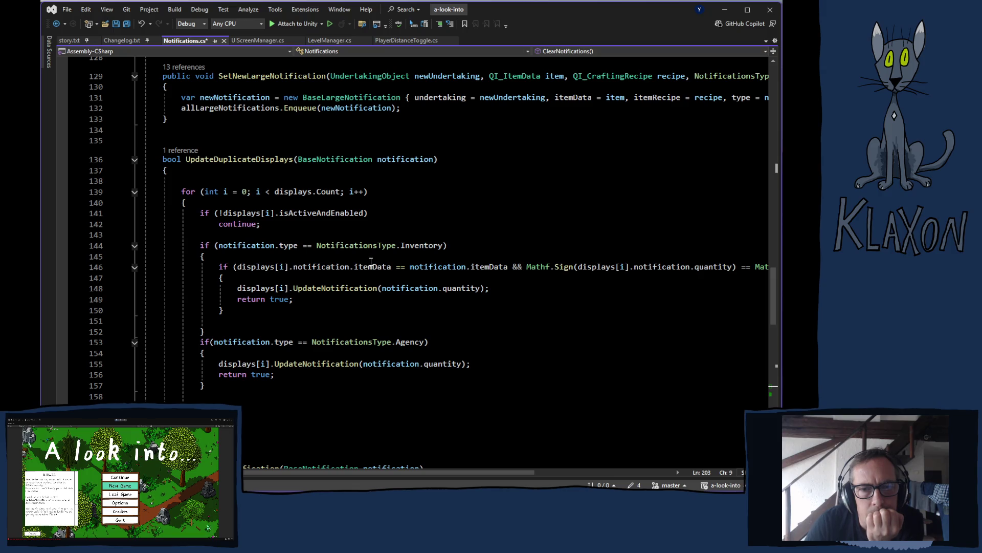
pyautogui.scroll(20, 369, 262)
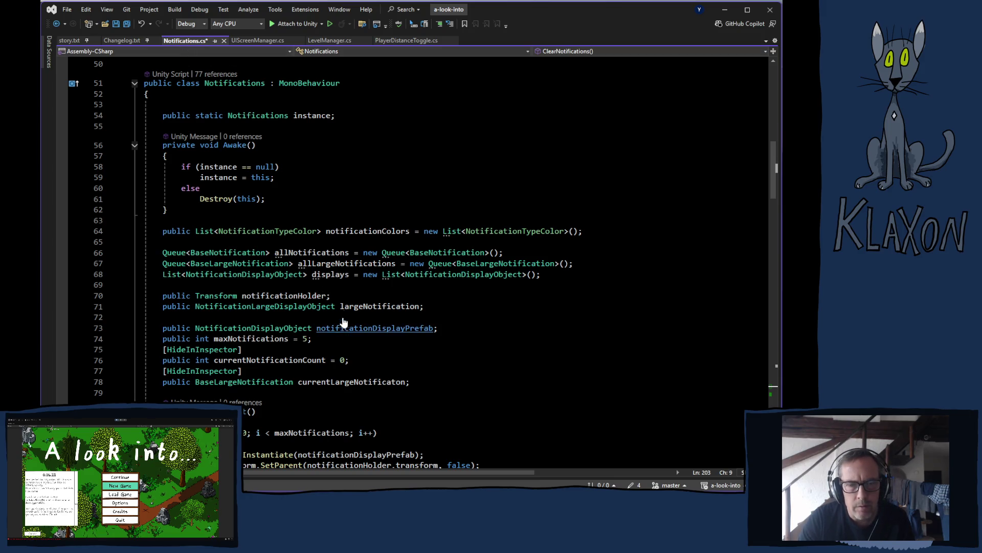
pyautogui.scroll(-20, 316, 275)
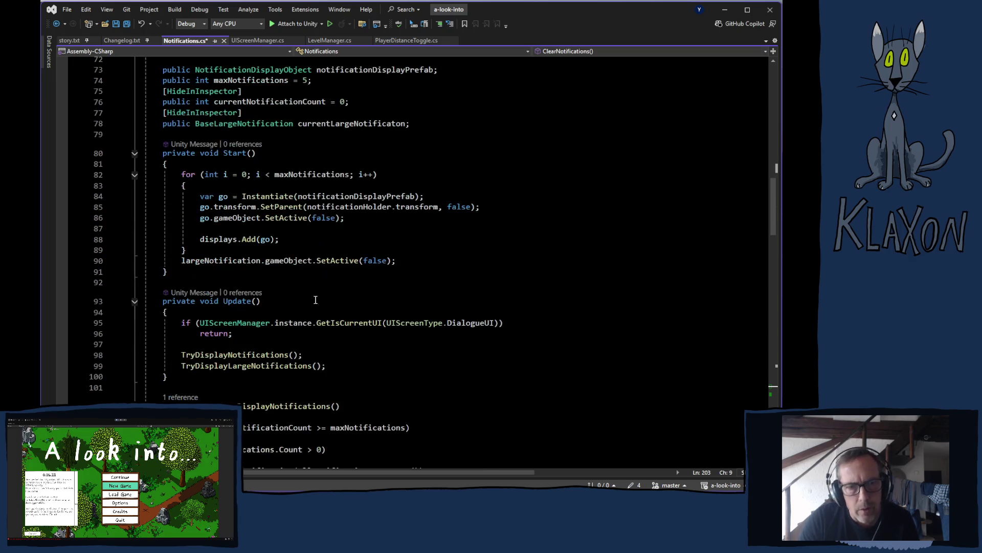
pyautogui.scroll(-2, 266, 358)
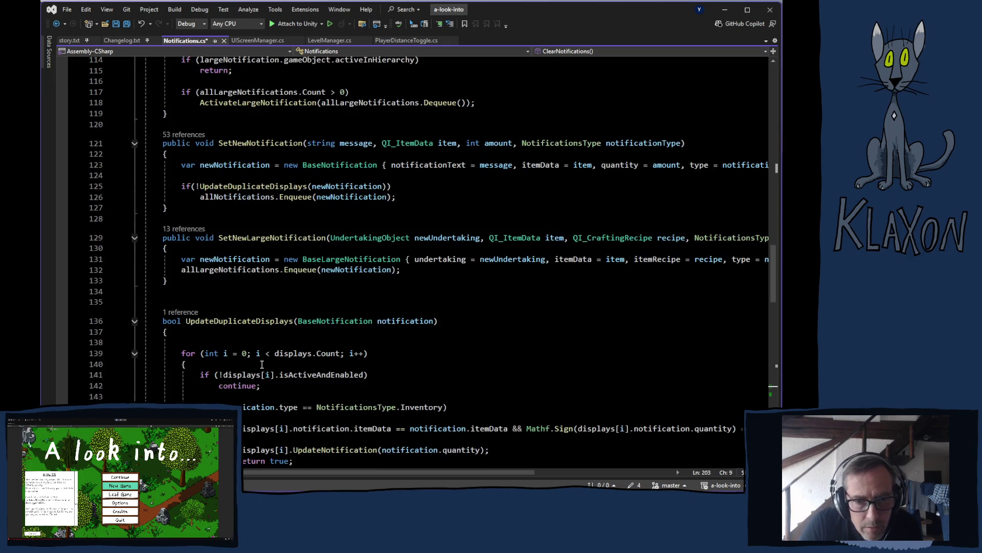
pyautogui.scroll(-20, 250, 372)
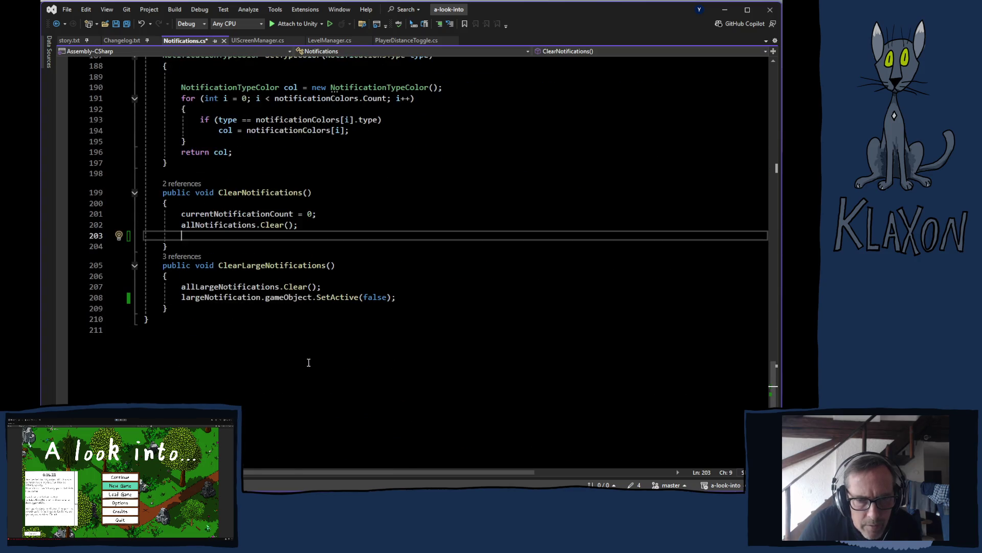
# Insert a foreach loop over displays with loop variable notification in ClearNotifications.
pyautogui.write('fore')
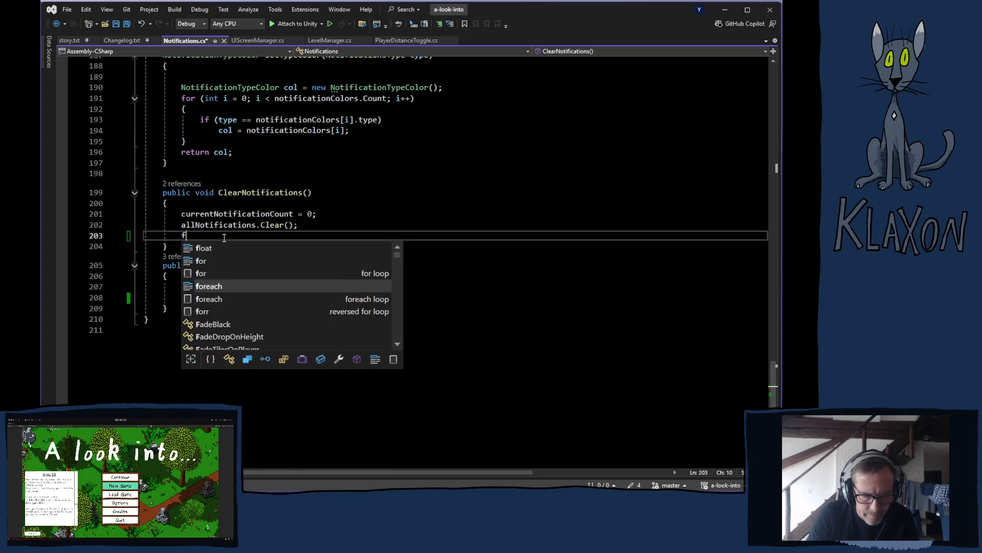
pyautogui.press('Tab')
pyautogui.press('Tab')
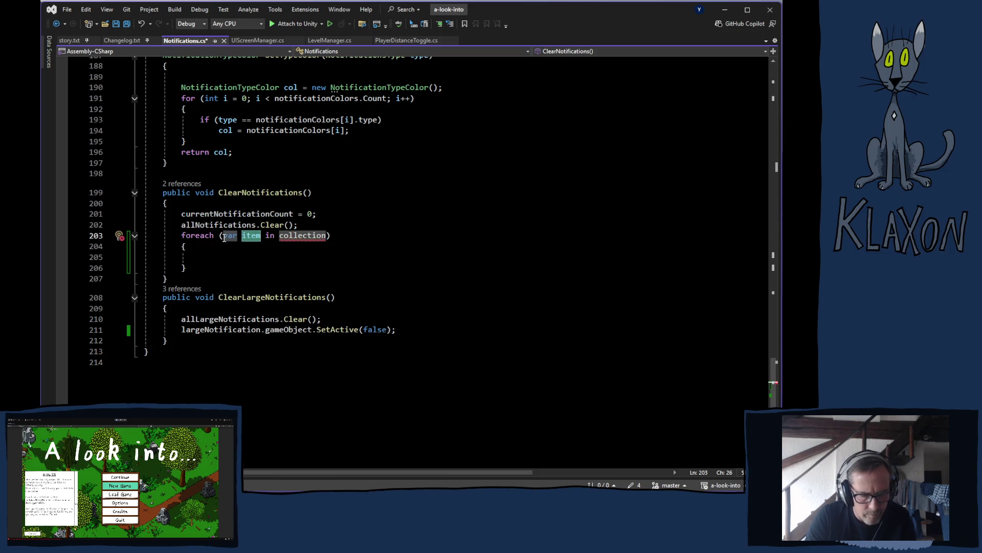
pyautogui.write('notif')
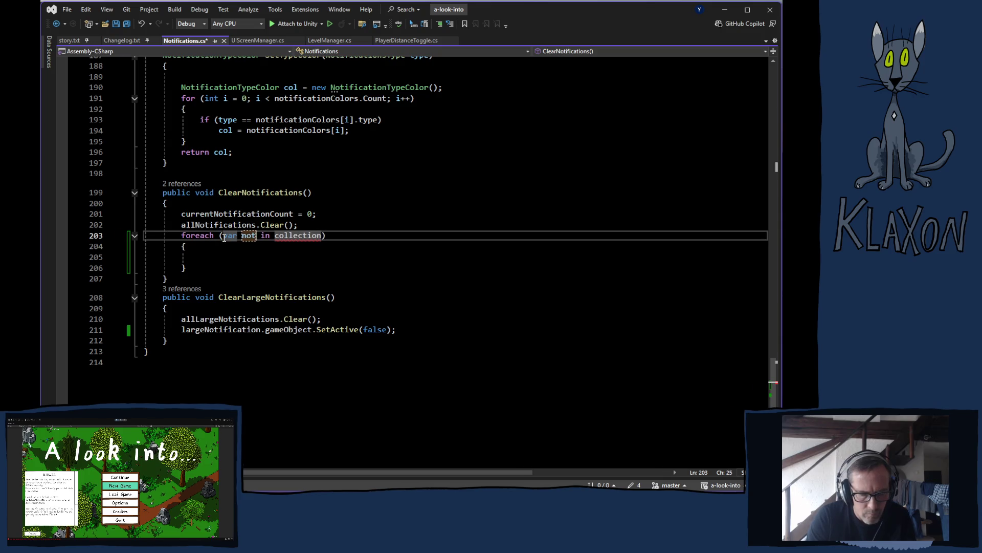
pyautogui.write('ication')
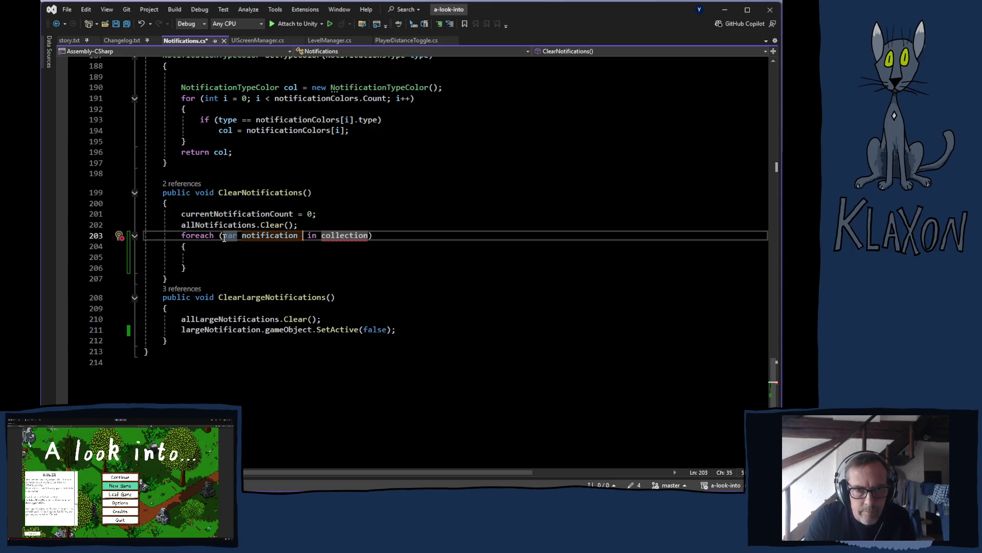
pyautogui.press('BackSpace')
pyautogui.press('Tab')
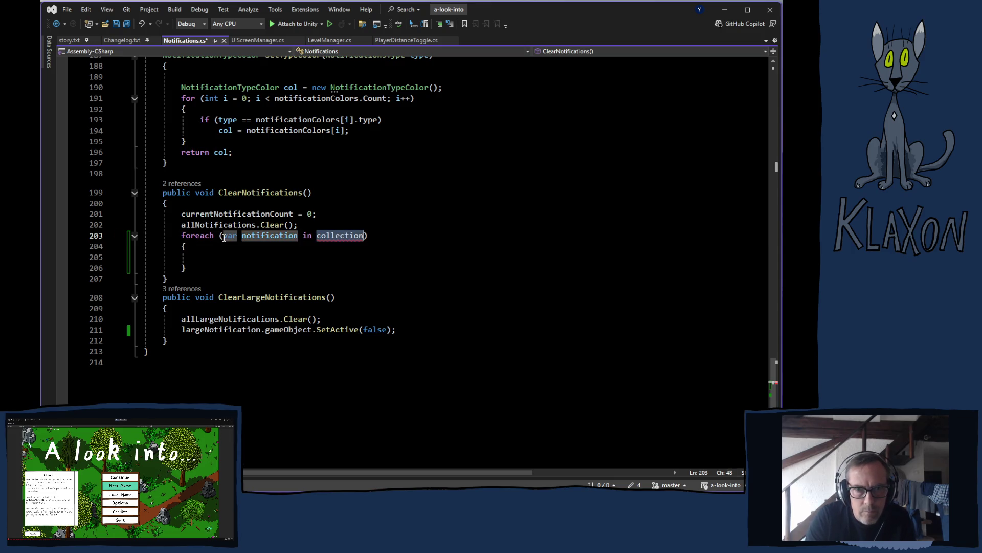
pyautogui.write('displays')
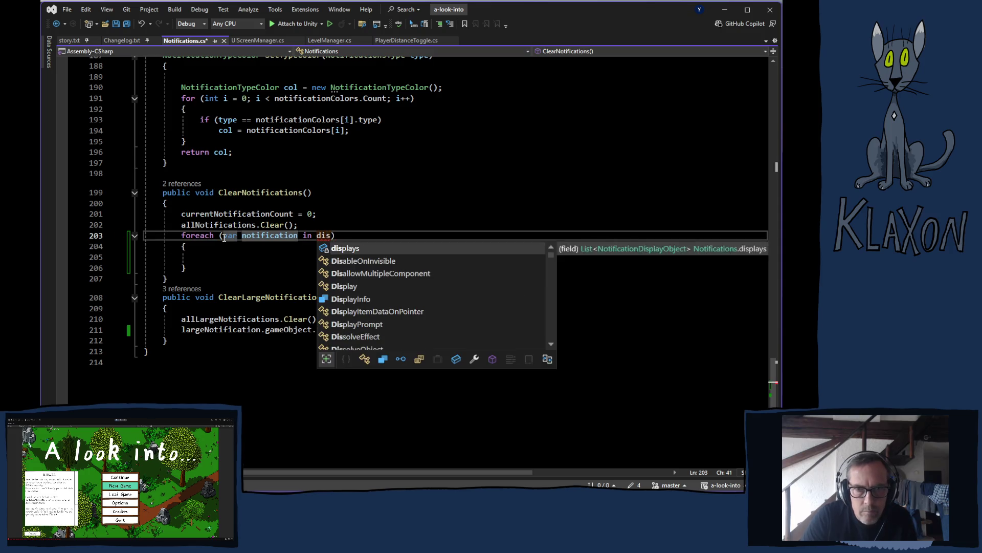
pyautogui.press('Return')
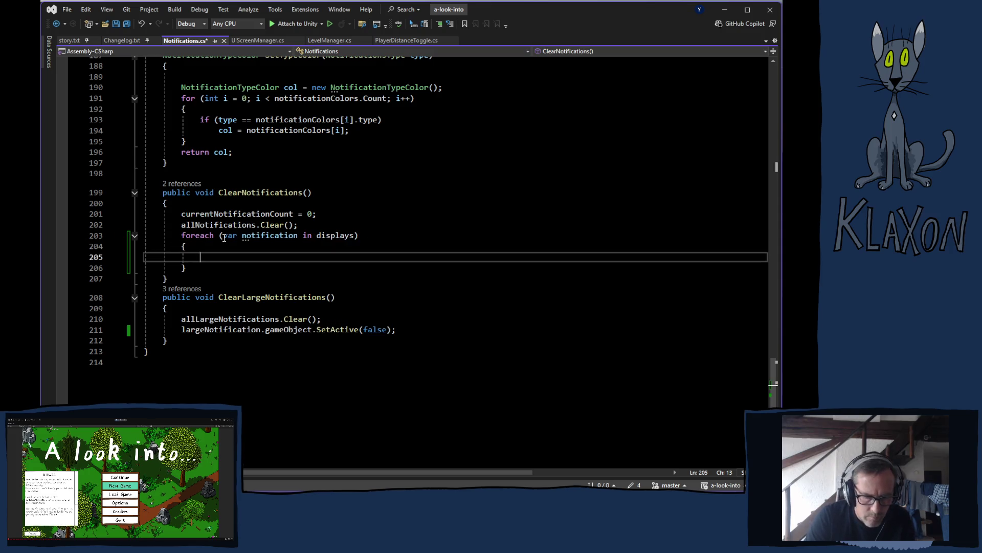
# Add notification.gameObject.SetActive(false) in the loop body and save Notifications.cs.
pyautogui.write('notification')
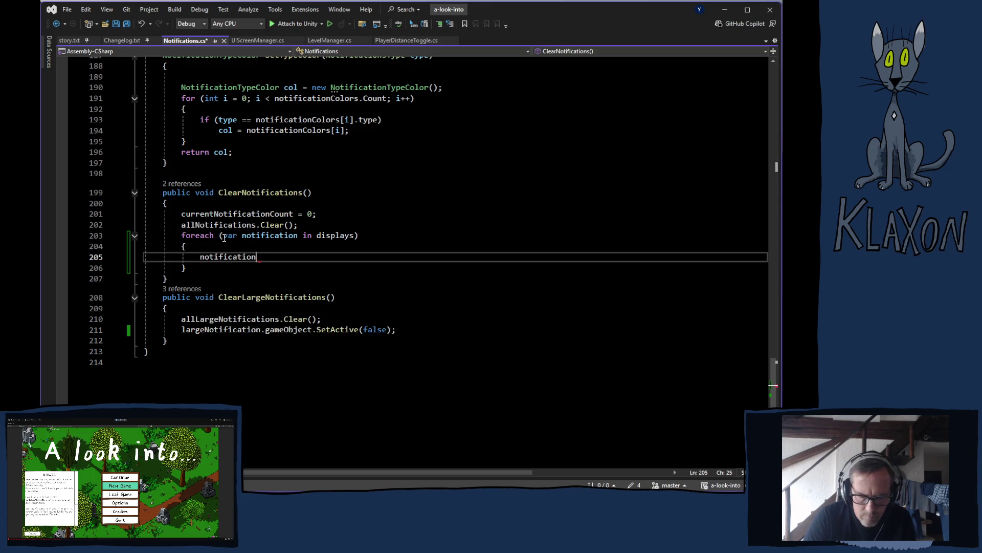
pyautogui.write('.set')
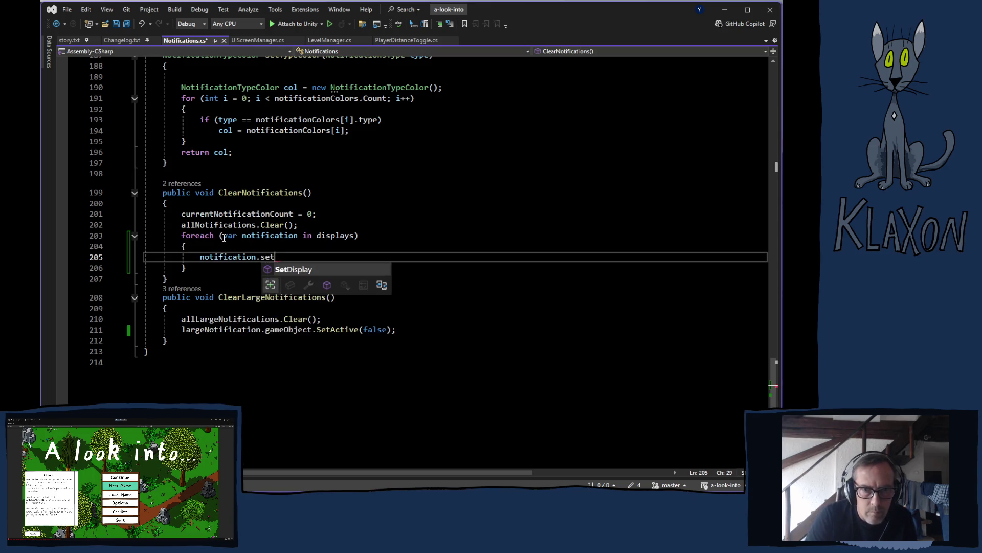
pyautogui.press('BackSpace')
pyautogui.press('BackSpace')
pyautogui.press('BackSpace')
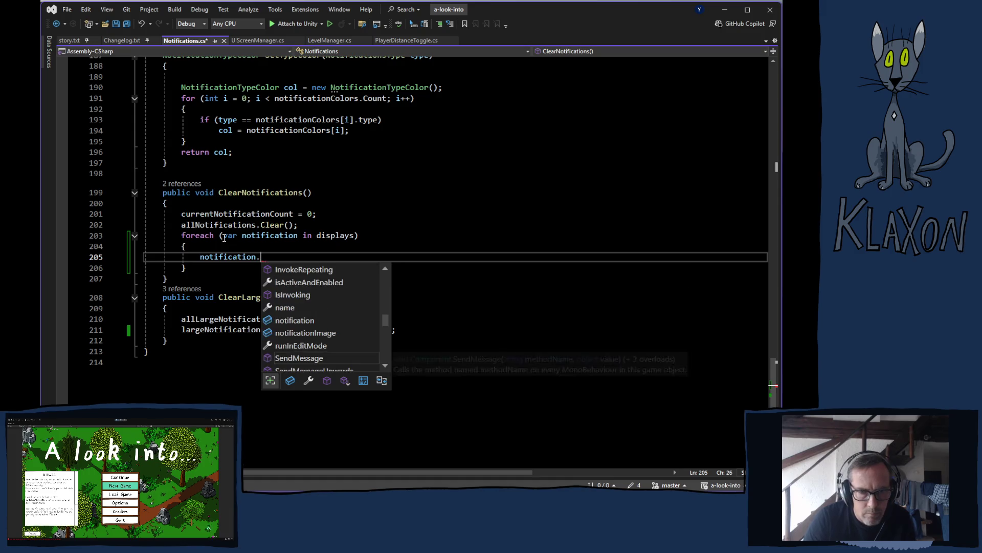
pyautogui.write('ga')
pyautogui.press('Tab')
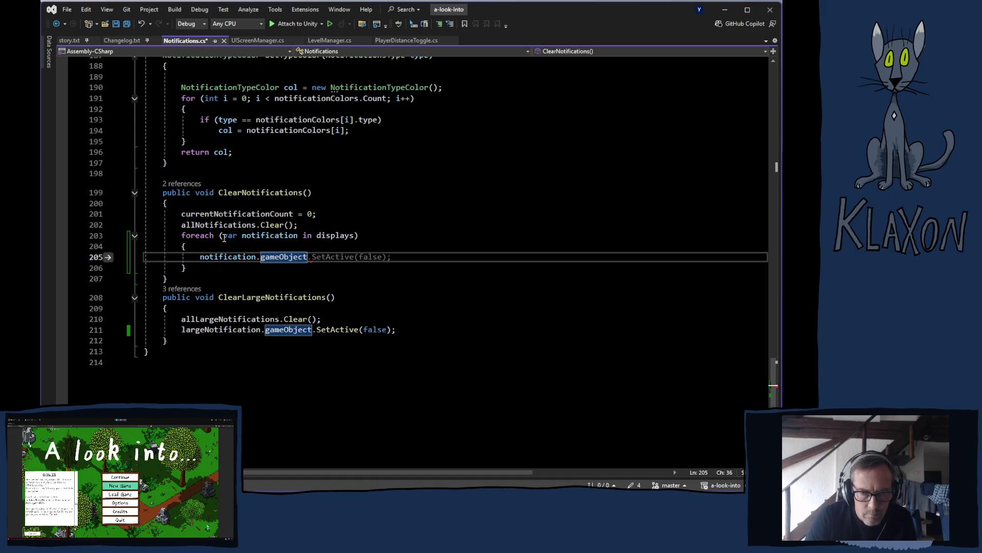
pyautogui.press('Tab')
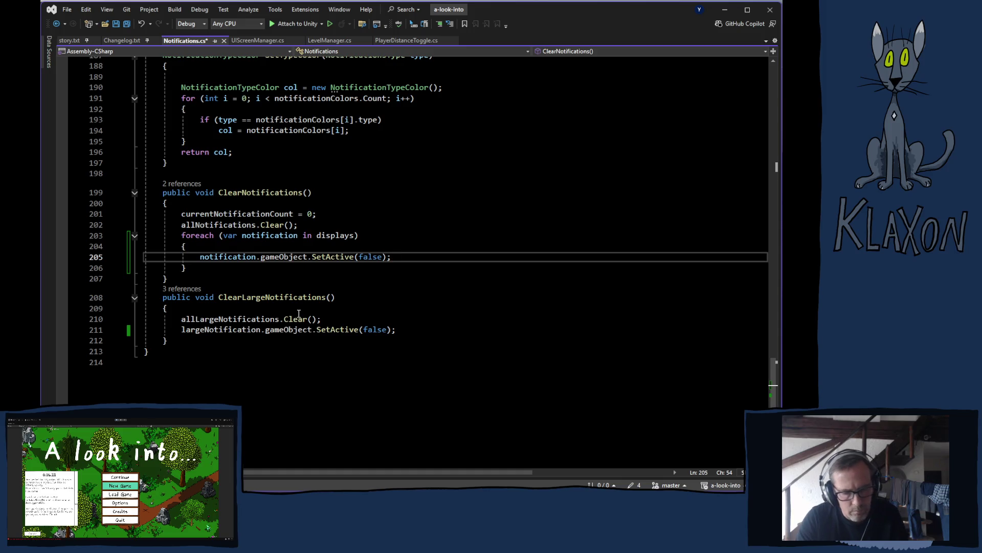
pyautogui.hotkey('ctrl', 's')
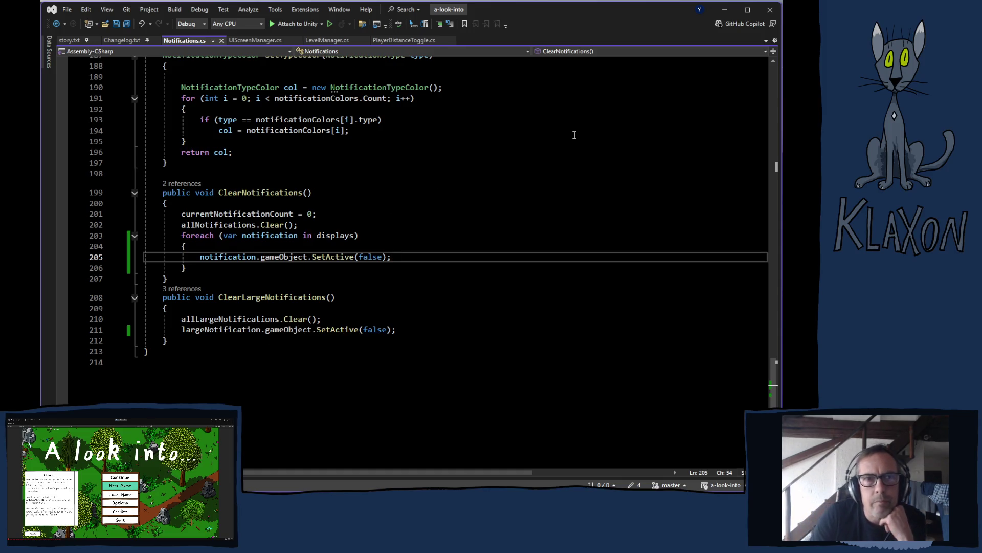
# Back in Unity after recompiling, clear the Console errors and enter Play mode.
pyautogui.hotkey('alt', 'Tab')
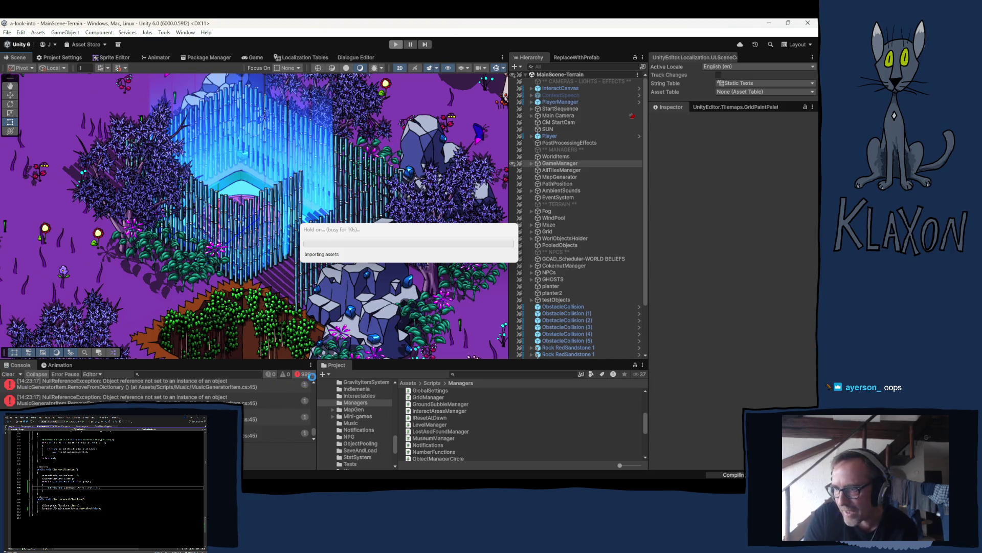
pyautogui.click(8, 375)
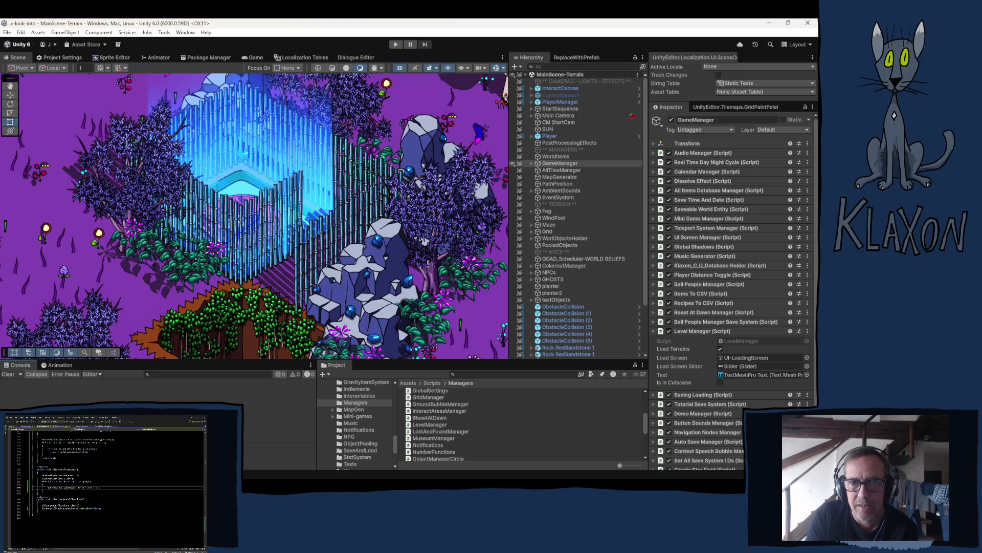
pyautogui.click(395, 45)
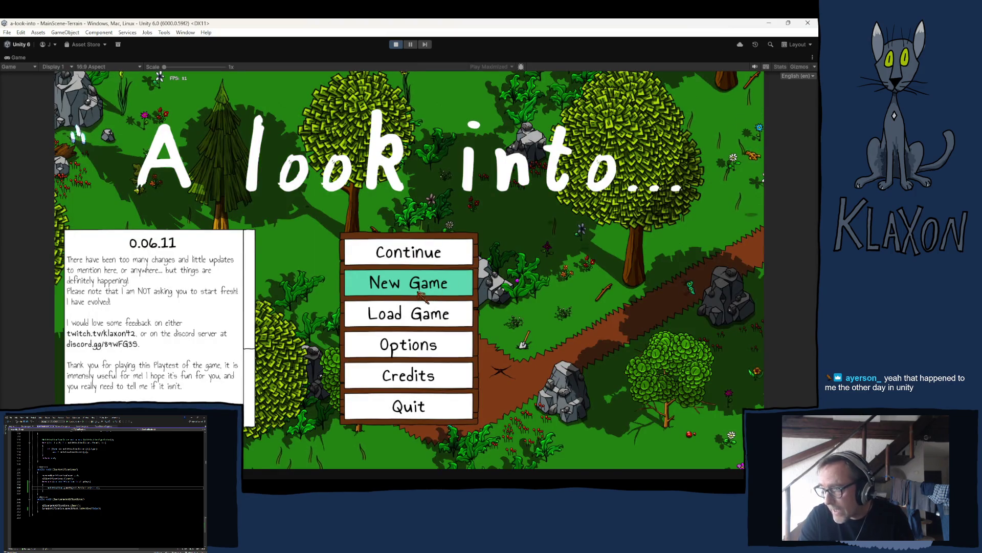
# Start a new game with a new save and character 'z', and begin playing.
pyautogui.click(389, 286)
pyautogui.click(366, 330)
pyautogui.write('zretw')
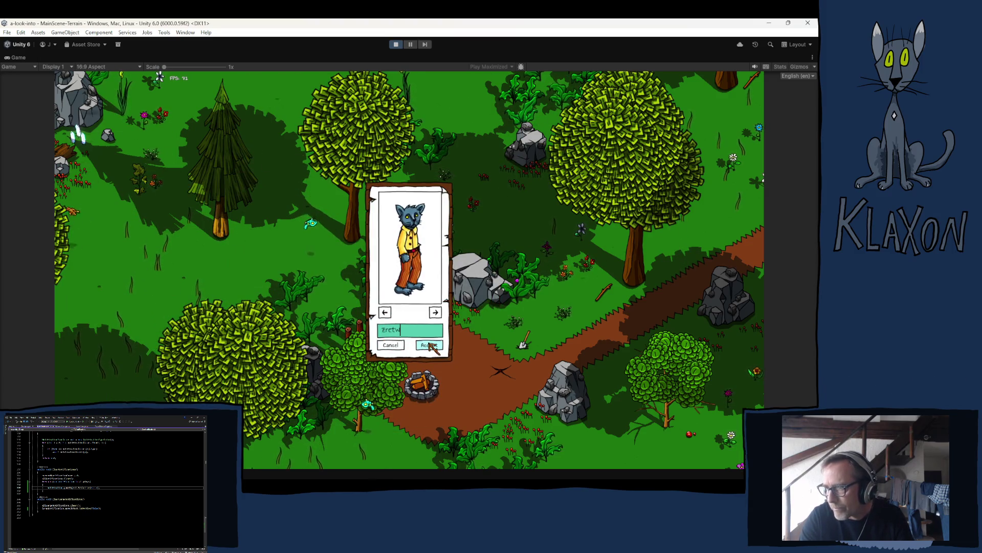
pyautogui.click(429, 344)
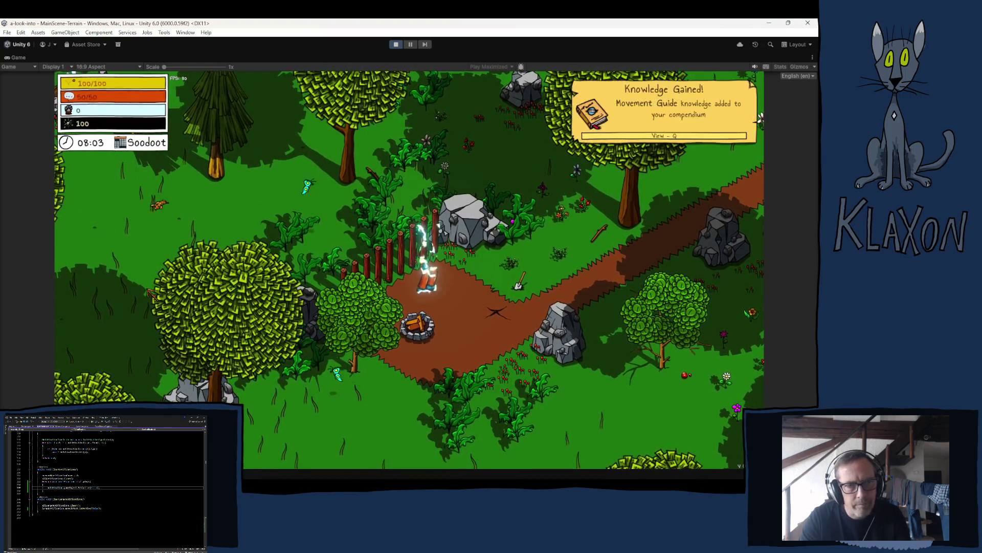
# Pause the game and confirm returning to the main menu.
pyautogui.press('Escape')
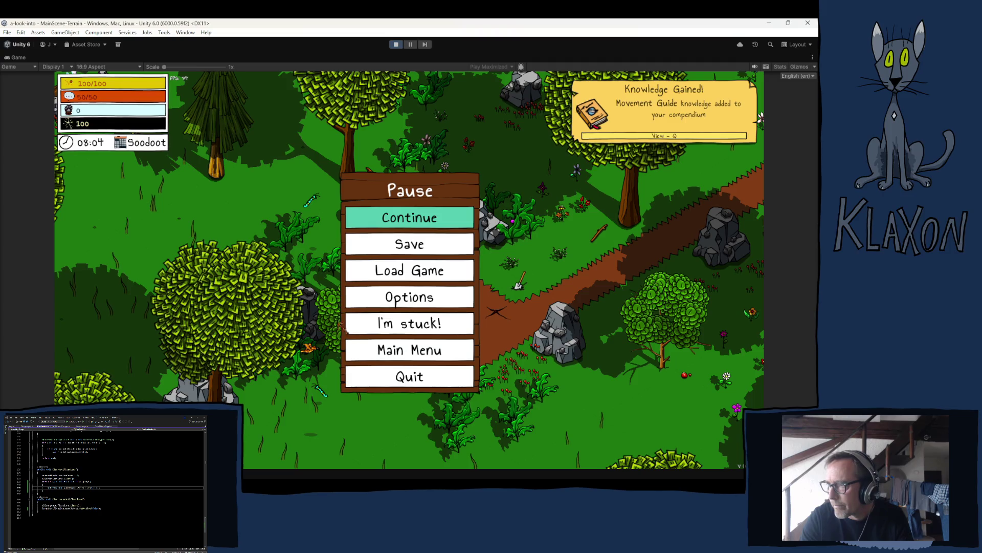
pyautogui.click(376, 353)
pyautogui.click(356, 335)
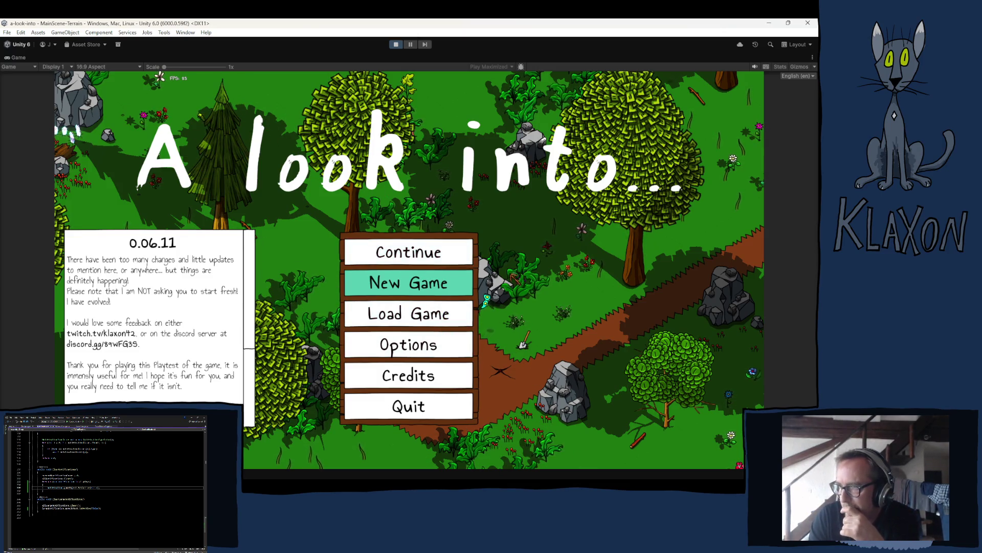
# Exit Play mode with the Stop button and Ctrl+P to resume editing.
pyautogui.click(396, 44)
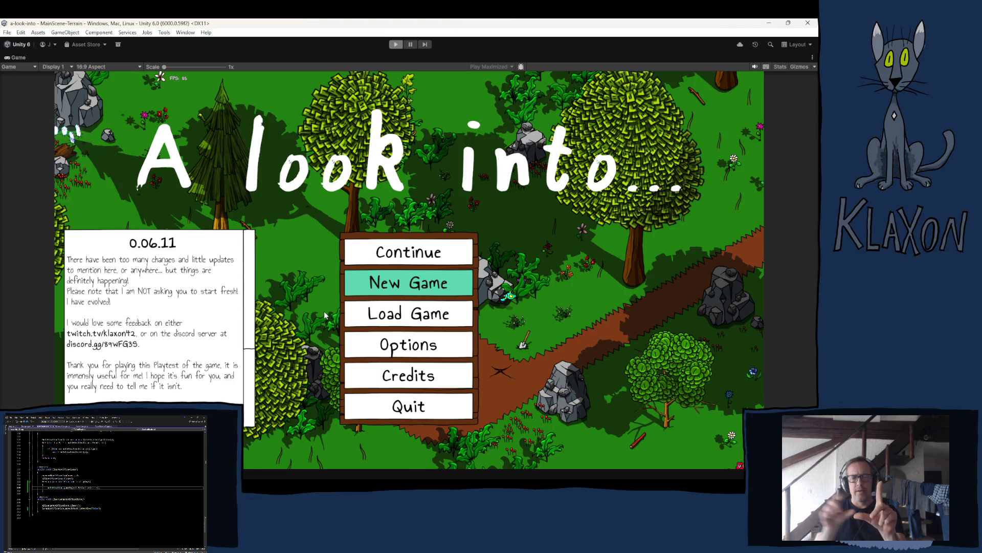
pyautogui.hotkey('ctrl', 'p')
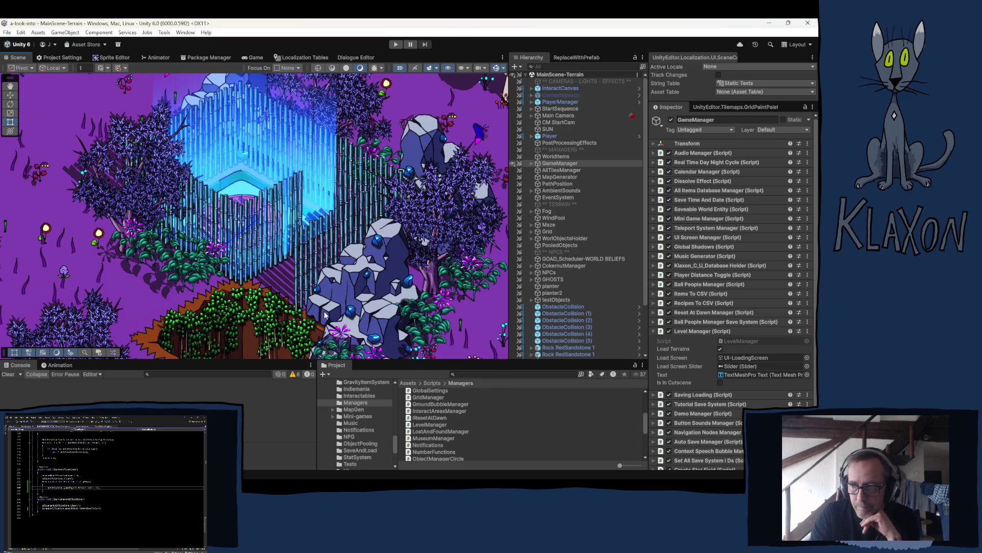
# Zoom and pan the Scene view to the sandy area with the red barn.
pyautogui.scroll(-10, 353, 181)
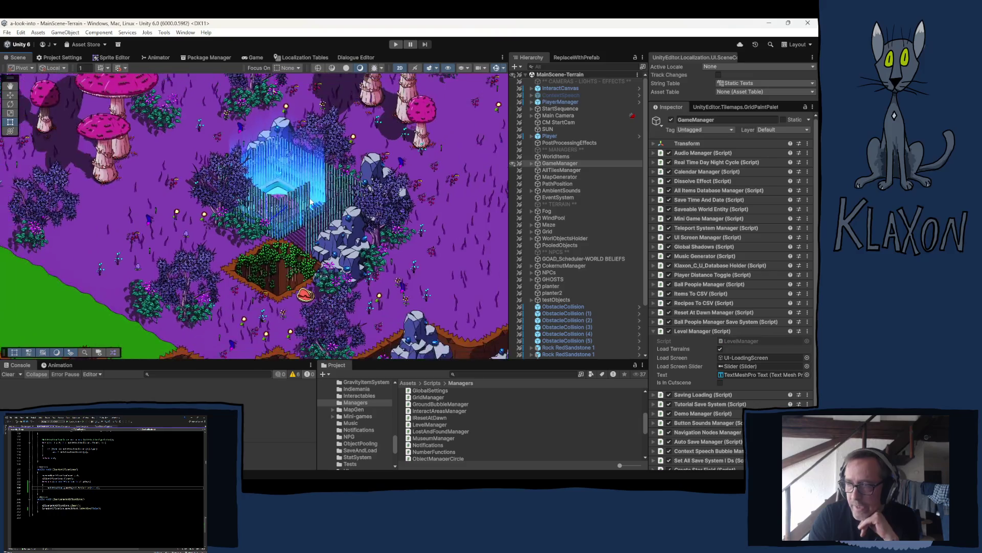
pyautogui.scroll(-3, 312, 205)
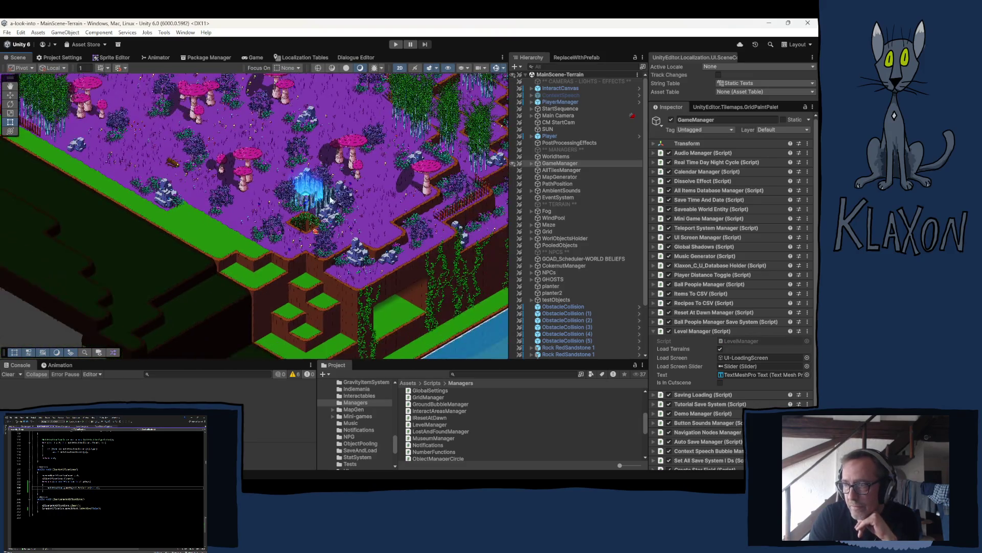
pyautogui.moveTo(212, 233)
pyautogui.mouseDown()
pyautogui.moveTo(153, 241)
pyautogui.moveTo(895, 286)
pyautogui.moveTo(589, 340)
pyautogui.moveTo(625, 330)
pyautogui.moveTo(27, 294)
pyautogui.mouseUp()
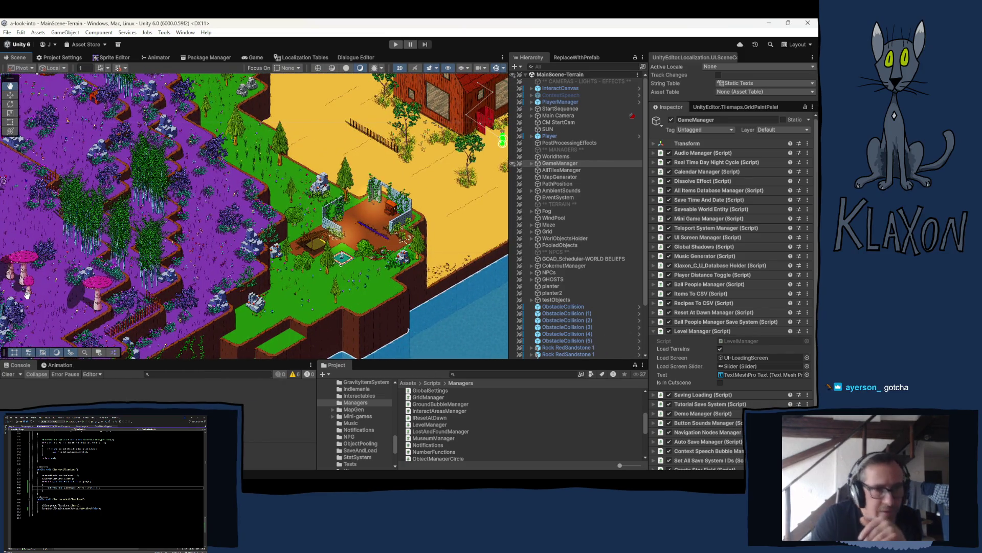
pyautogui.scroll(2, 130, 193)
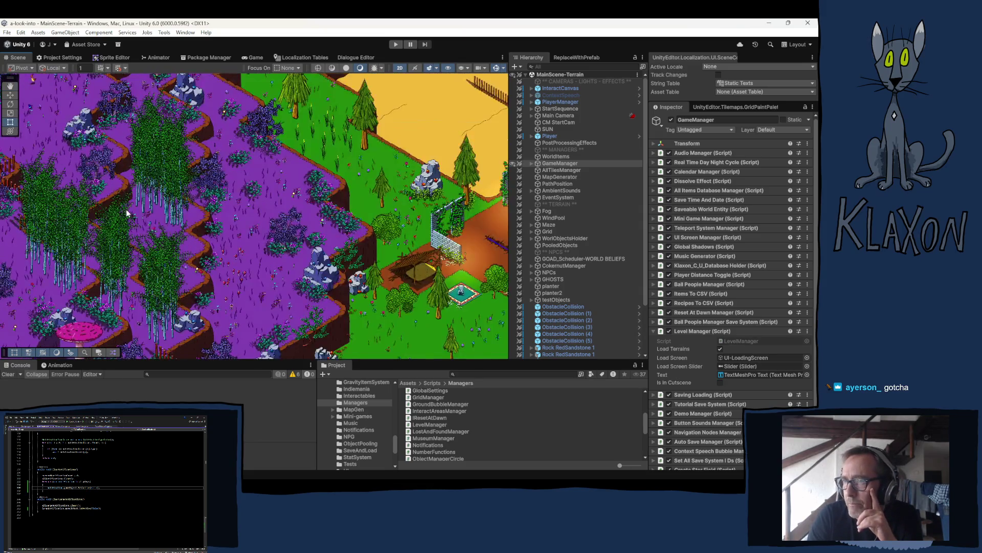
pyautogui.scroll(-2, 128, 213)
pyautogui.moveTo(134, 211)
pyautogui.mouseDown()
pyautogui.moveTo(240, 130)
pyautogui.moveTo(261, 220)
pyautogui.moveTo(256, 241)
pyautogui.moveTo(183, 62)
pyautogui.moveTo(369, 199)
pyautogui.moveTo(461, 205)
pyautogui.moveTo(530, 163)
pyautogui.mouseUp()
# Switch to the Rect tool, bring the river and house into view, then frame GameManager.
pyautogui.press('t')
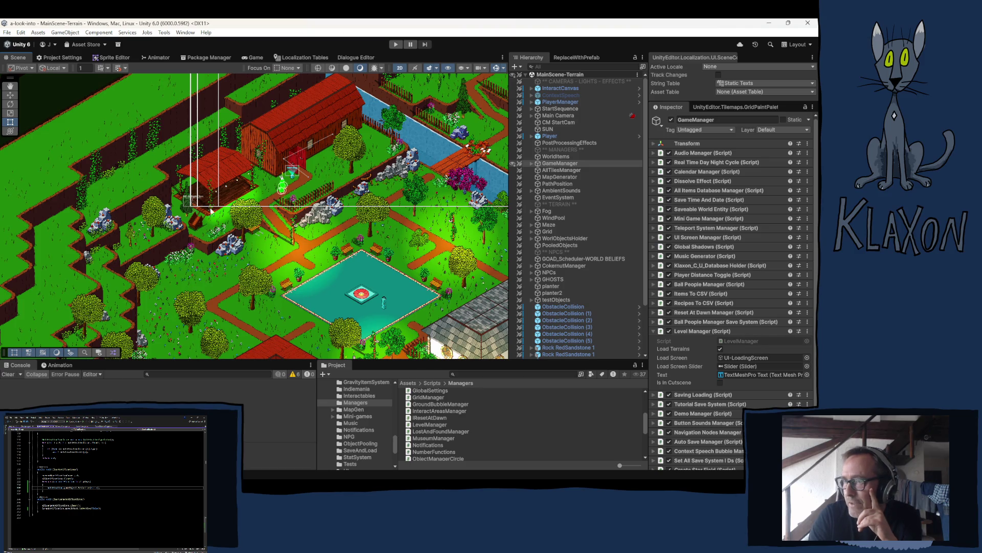
pyautogui.press('Up')
pyautogui.press('Right')
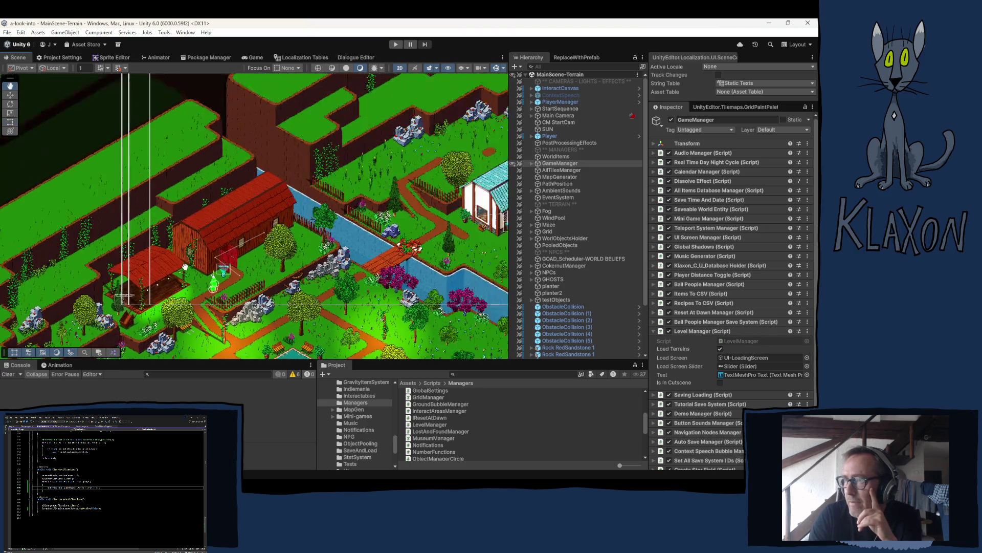
pyautogui.scroll(2, 227, 219)
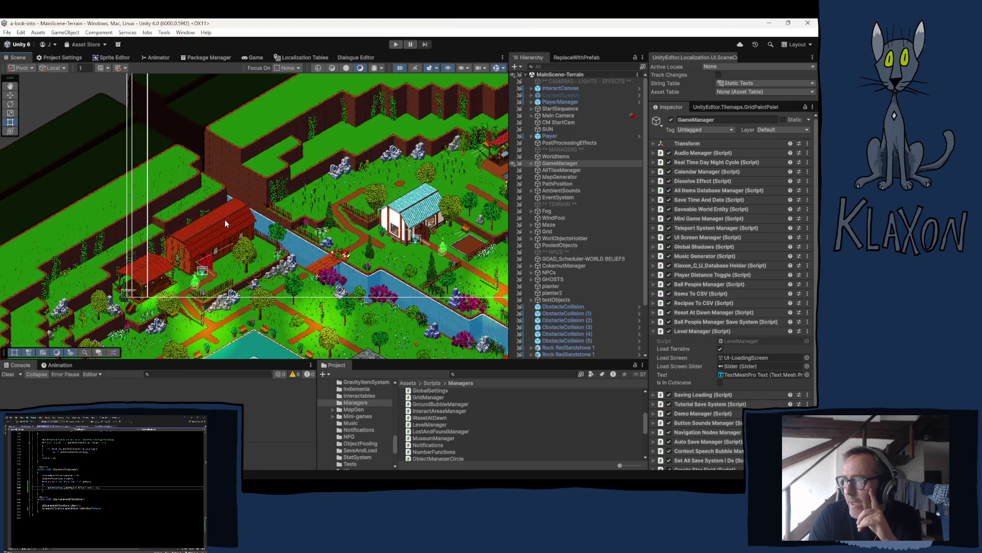
pyautogui.scroll(-1, 225, 220)
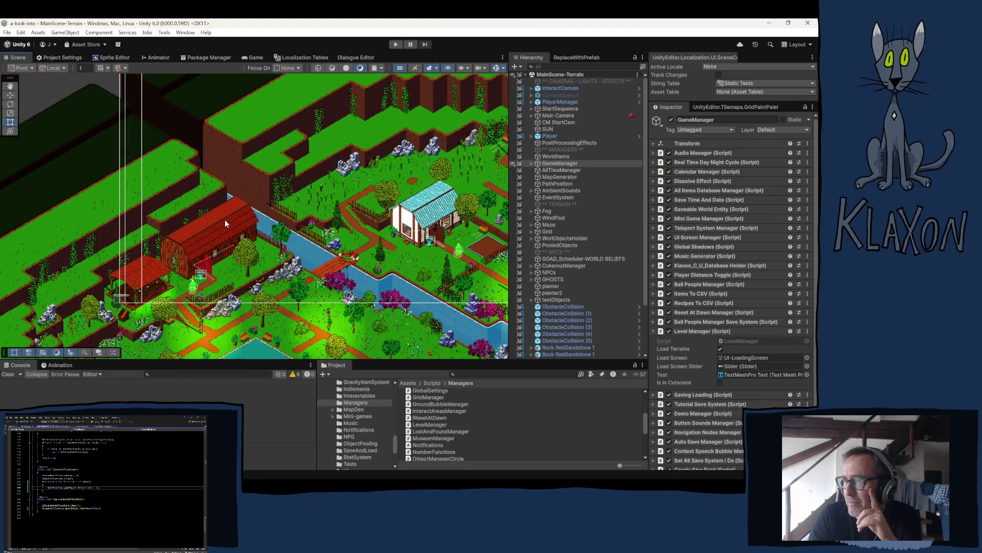
pyautogui.scroll(-2, 225, 219)
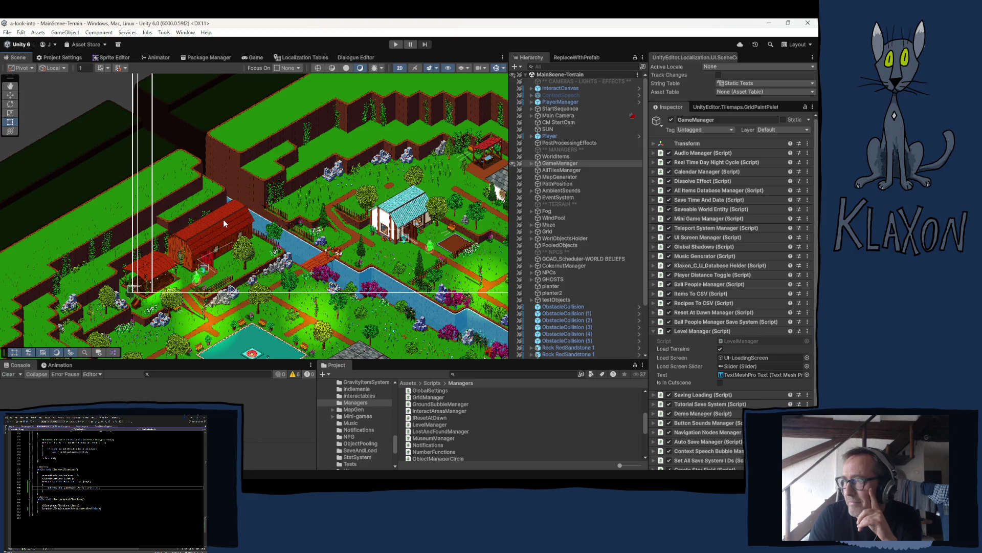
pyautogui.scroll(-2, 223, 219)
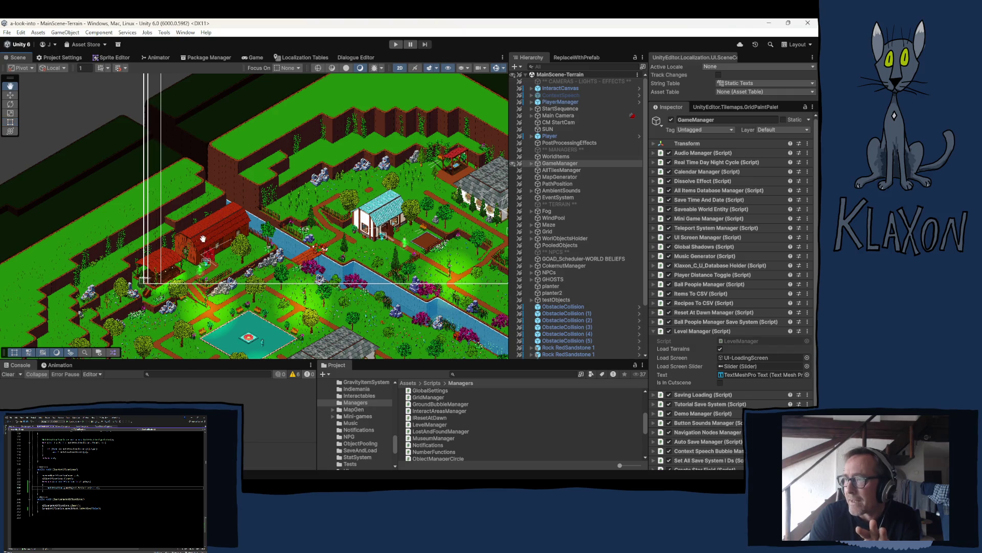
pyautogui.moveTo(275, 174)
pyautogui.mouseDown()
pyautogui.moveTo(197, 229)
pyautogui.moveTo(165, 235)
pyautogui.moveTo(125, 271)
pyautogui.moveTo(154, 215)
pyautogui.moveTo(194, 205)
pyautogui.moveTo(173, 252)
pyautogui.mouseUp()
pyautogui.press('f')
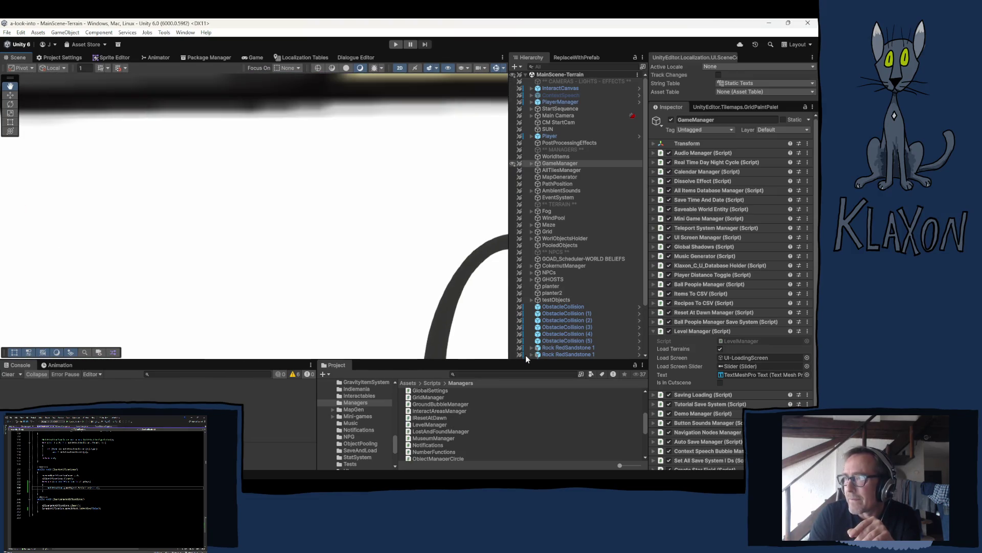
# Pan along the giant Console lettering in the Scene view, zooming in and out.
pyautogui.moveTo(502, 353)
pyautogui.mouseDown()
pyautogui.moveTo(357, 322)
pyautogui.moveTo(192, 170)
pyautogui.mouseUp()
pyautogui.press('Right')
pyautogui.press('Right')
pyautogui.press('Right')
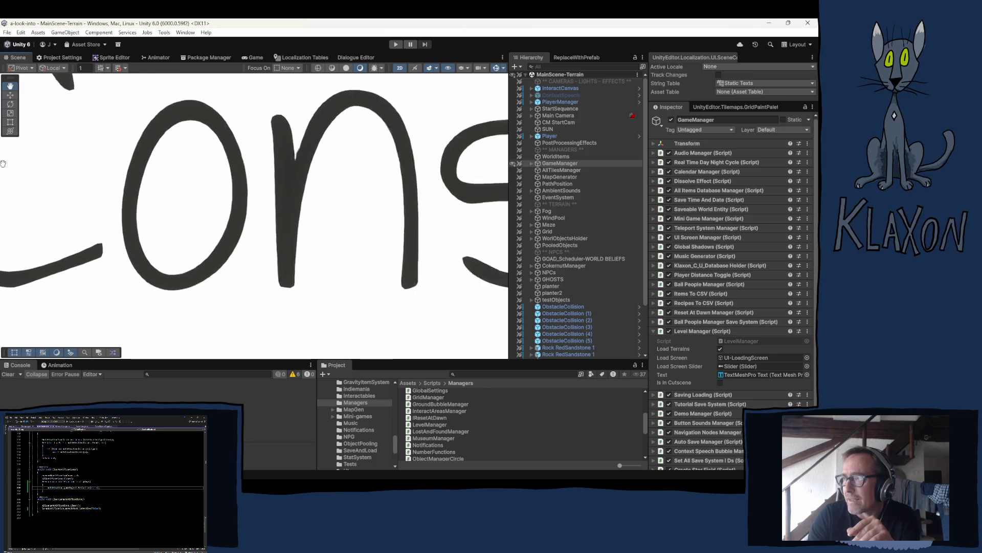
pyautogui.press('Left')
pyautogui.press('Left')
pyautogui.press('Left')
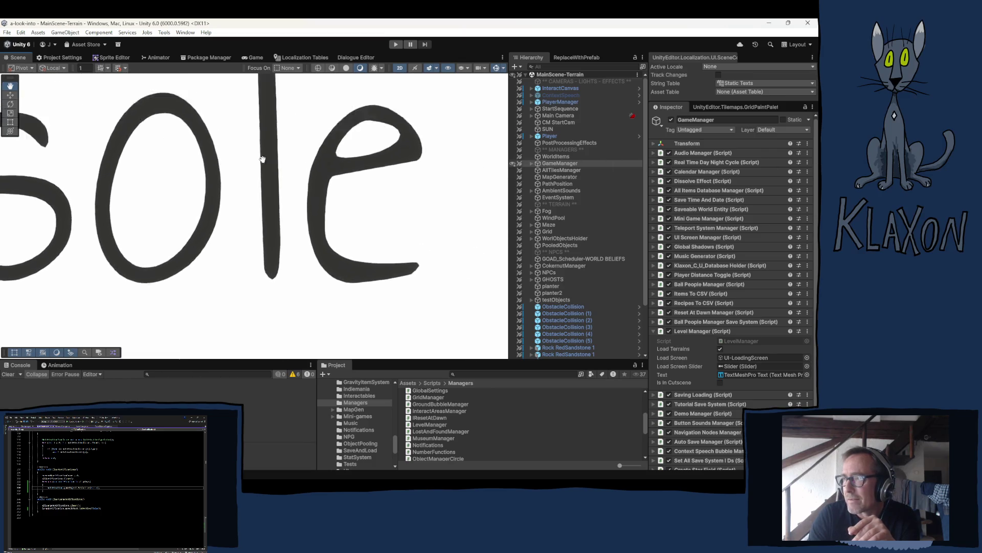
pyautogui.press('Left')
pyautogui.press('Left')
pyautogui.press('Left')
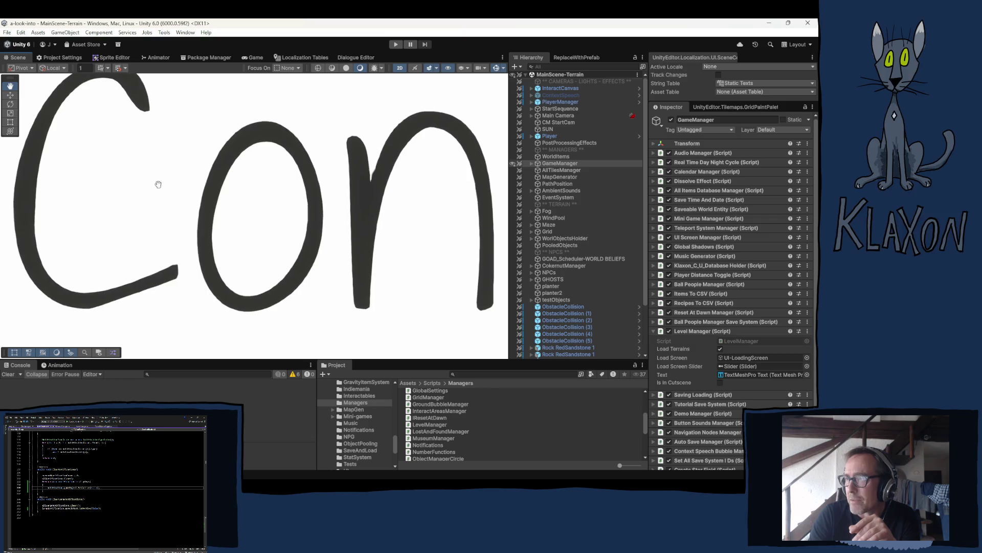
pyautogui.scroll(-3, 212, 208)
pyautogui.scroll(-2, 213, 208)
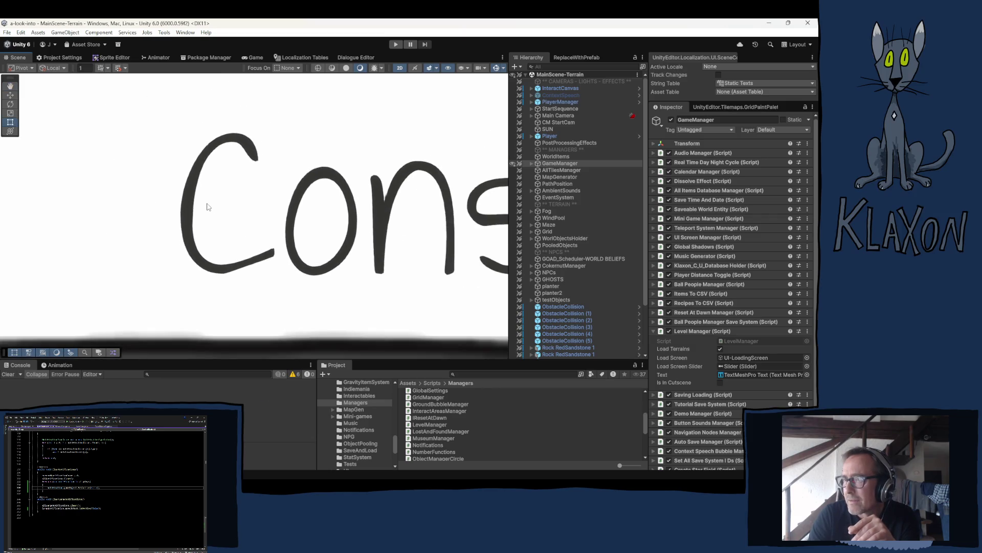
pyautogui.scroll(5, 213, 208)
pyautogui.scroll(8, 288, 151)
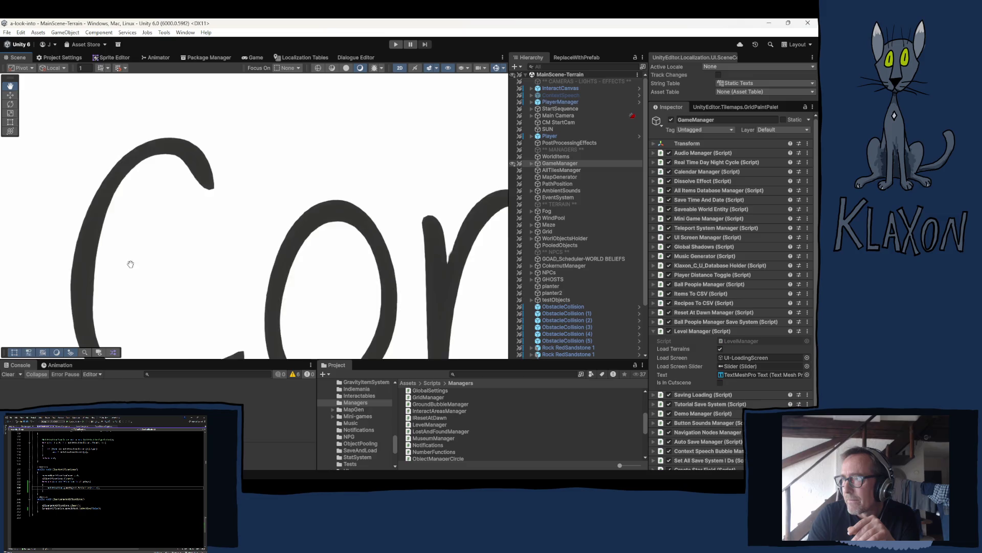
pyautogui.scroll(-4, 235, 207)
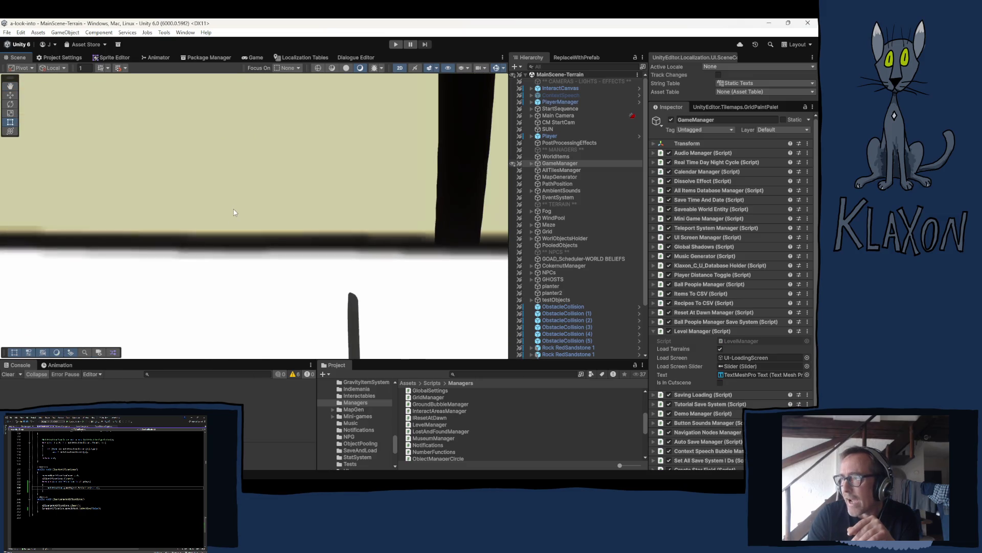
pyautogui.scroll(-3, 156, 222)
pyautogui.scroll(8, 143, 240)
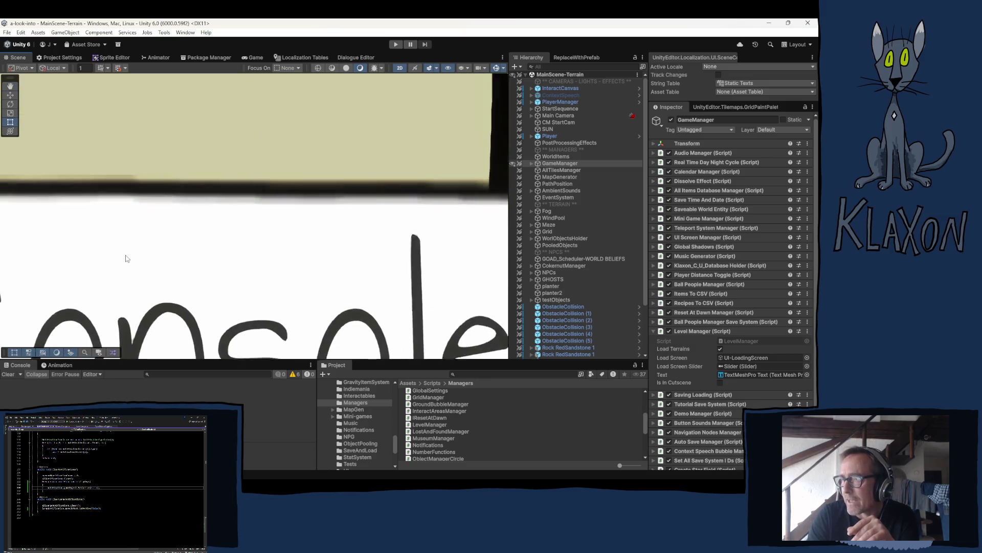
# Move onto the big black letter strokes and zoom back out toward the terrain.
pyautogui.moveTo(131, 258)
pyautogui.mouseDown()
pyautogui.moveTo(112, 252)
pyautogui.moveTo(245, 127)
pyautogui.moveTo(248, 160)
pyautogui.moveTo(191, 219)
pyautogui.mouseUp()
pyautogui.scroll(4, 246, 127)
pyautogui.scroll(-3, 252, 204)
pyautogui.scroll(8, 237, 208)
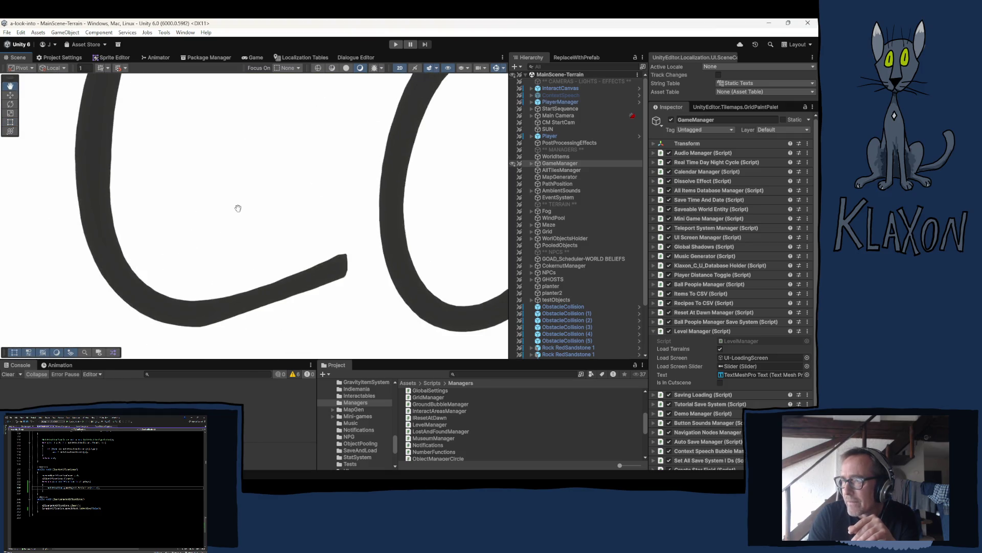
pyautogui.scroll(-6, 199, 239)
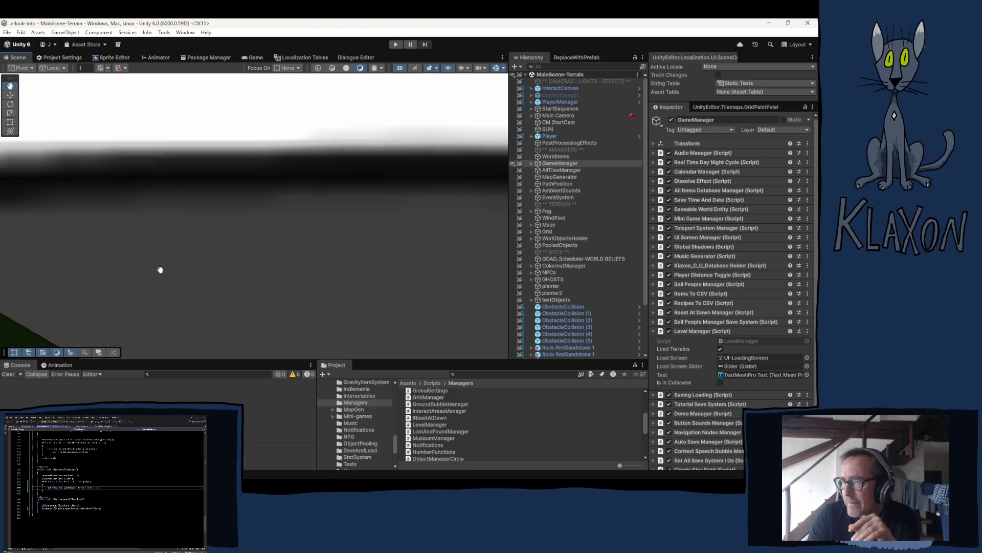
pyautogui.scroll(3, 299, 200)
pyautogui.scroll(-4, 199, 259)
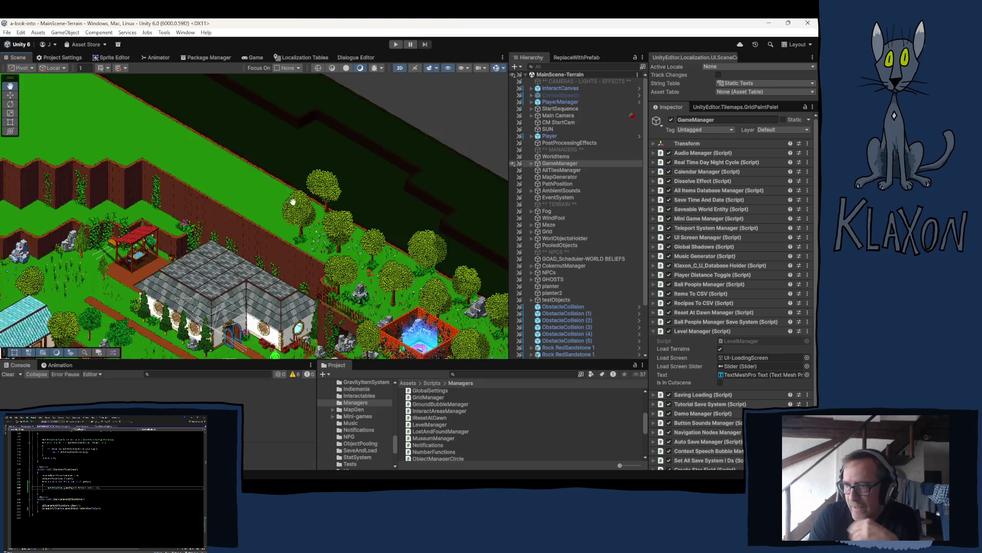
# Pan past the teal pond area, frame the maze and red field, and zoom in on the towers.
pyautogui.scroll(-2, 173, 256)
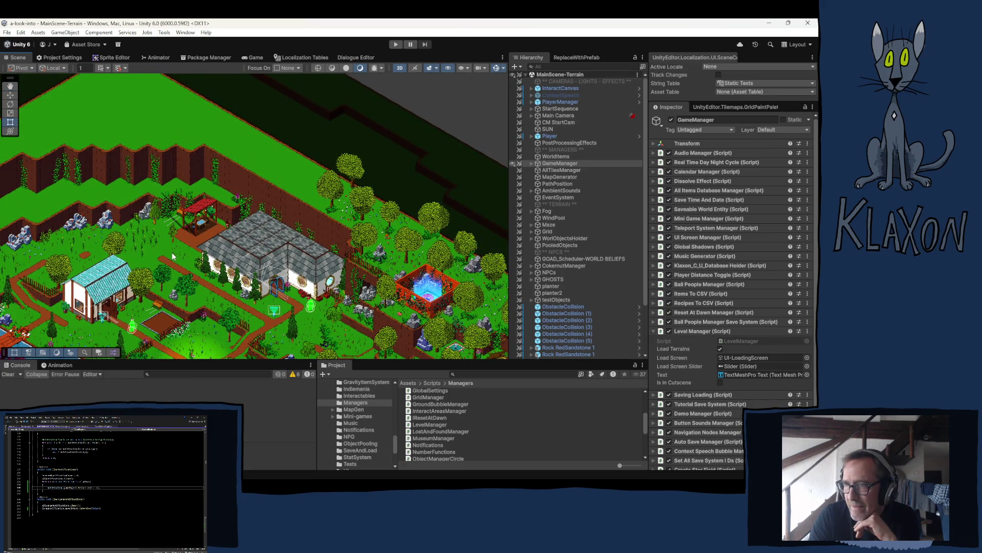
pyautogui.moveTo(171, 250); pyautogui.dragTo(339, 152)
pyautogui.moveTo(112, 278)
pyautogui.mouseDown()
pyautogui.moveTo(196, 231)
pyautogui.moveTo(363, 173)
pyautogui.mouseUp()
pyautogui.scroll(-3, 166, 305)
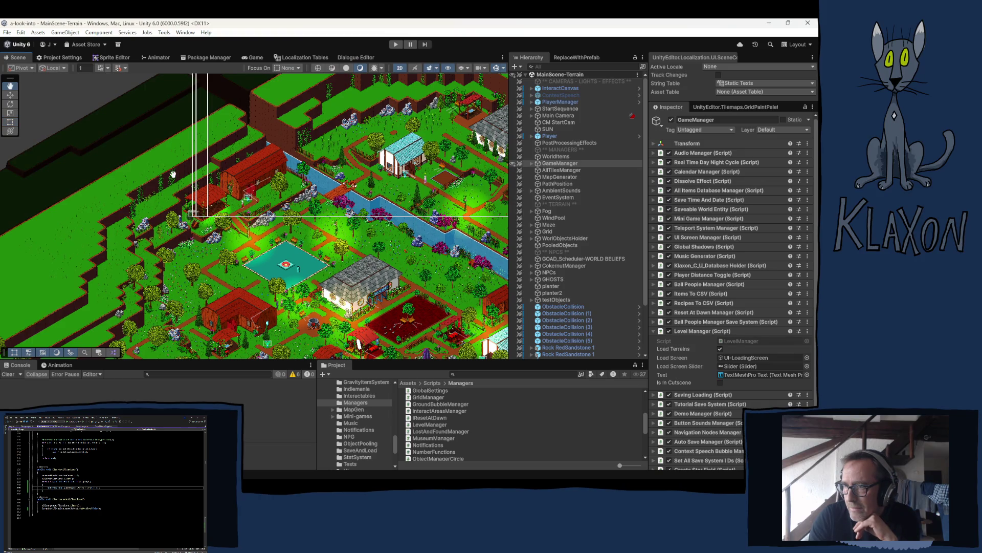
pyautogui.moveTo(174, 174); pyautogui.dragTo(183, 65)
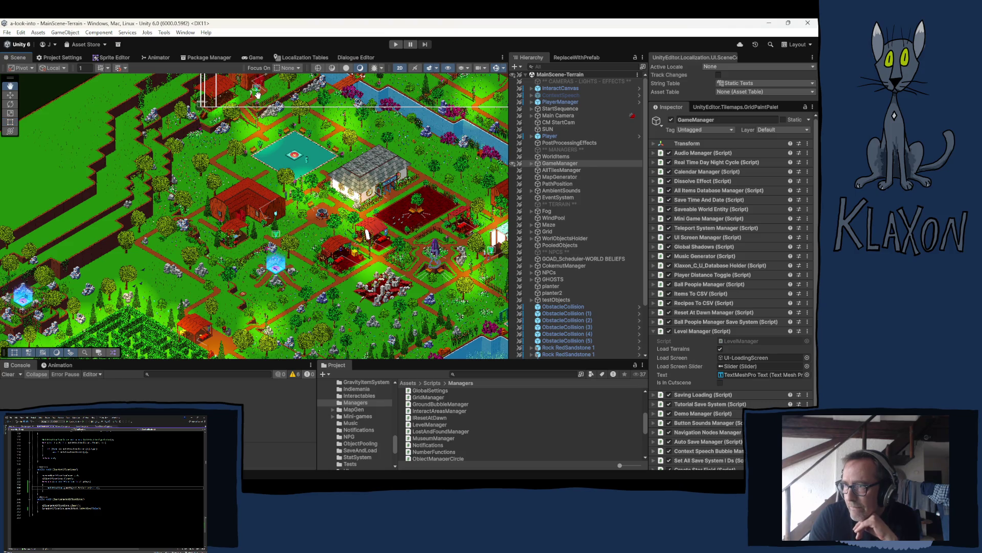
pyautogui.press('f')
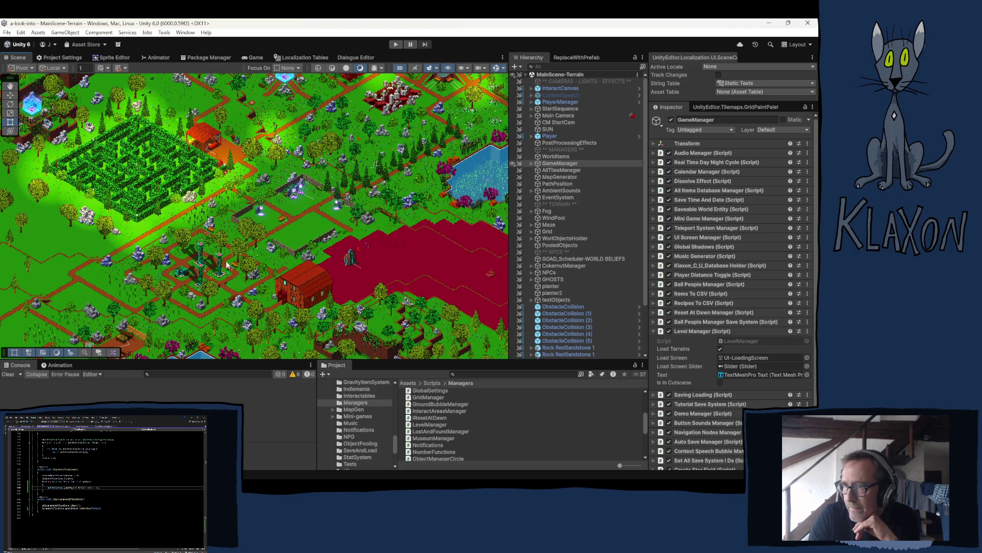
pyautogui.scroll(3, 226, 260)
pyautogui.scroll(5, 227, 260)
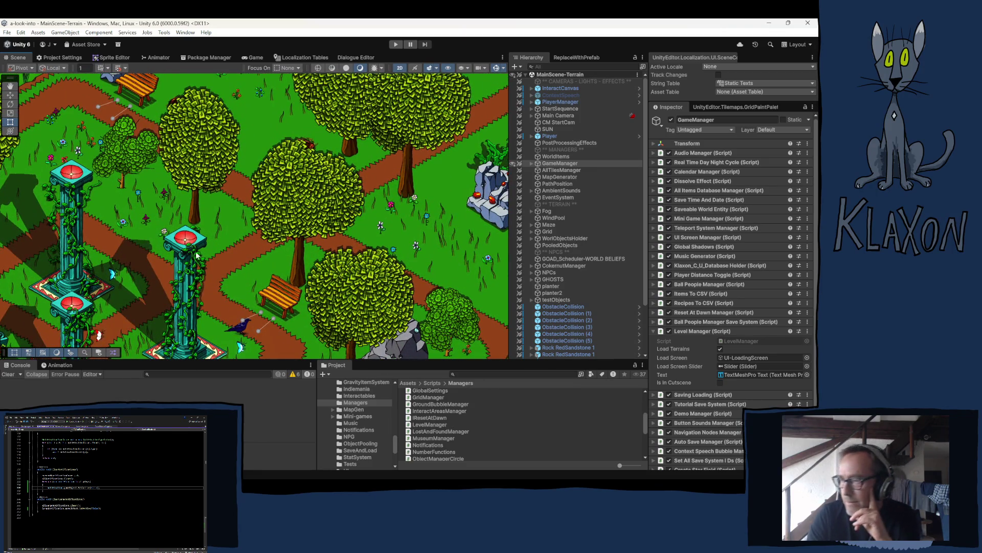
# Frame the Player, zoom out in the Scene view, then deselect it via the Hierarchy.
pyautogui.doubleClick(549, 137)
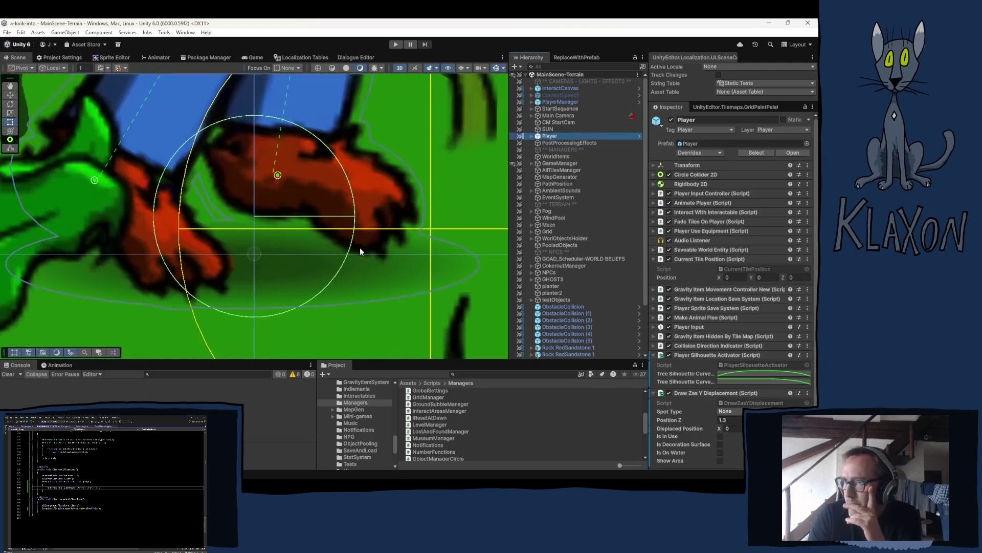
pyautogui.scroll(-3, 259, 243)
pyautogui.scroll(-10, 248, 234)
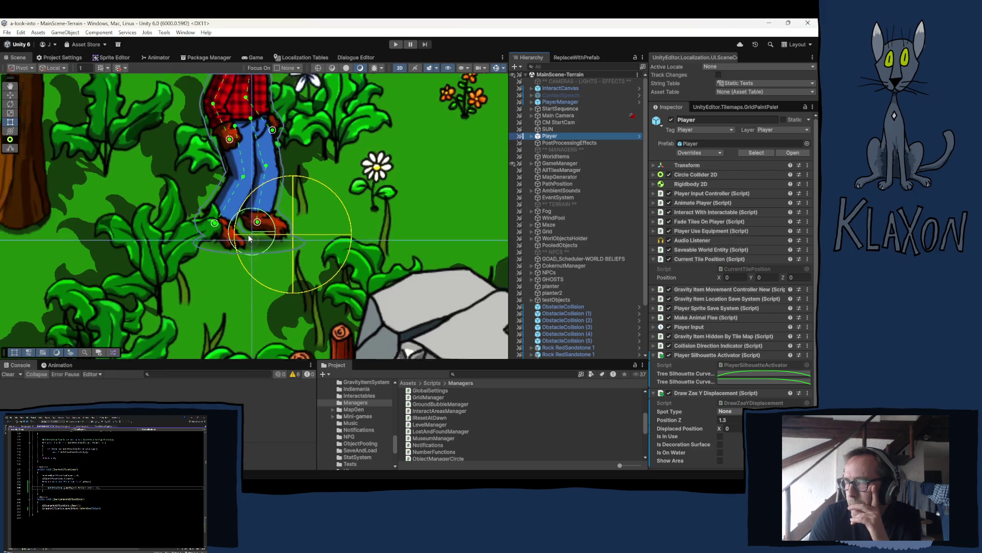
pyautogui.scroll(-5, 251, 230)
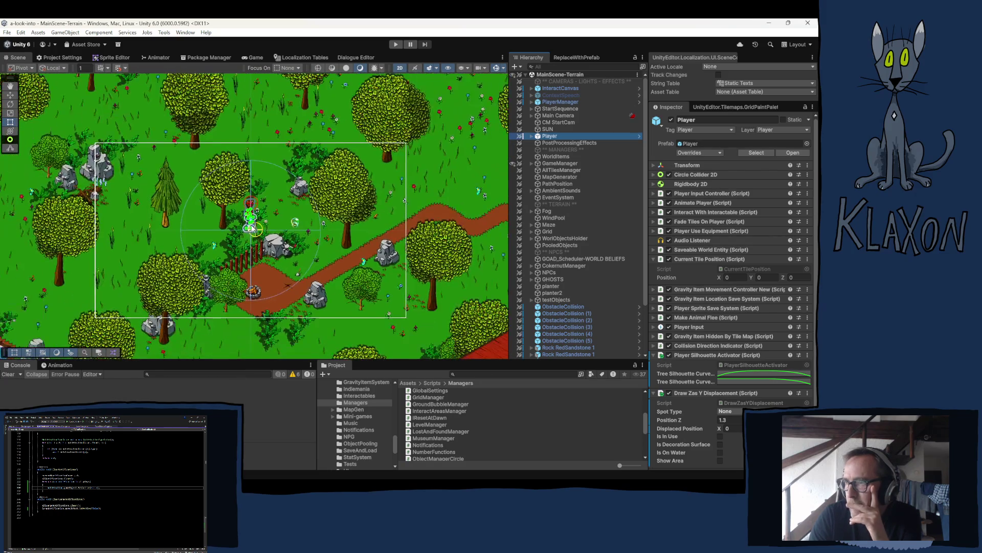
pyautogui.click(262, 135)
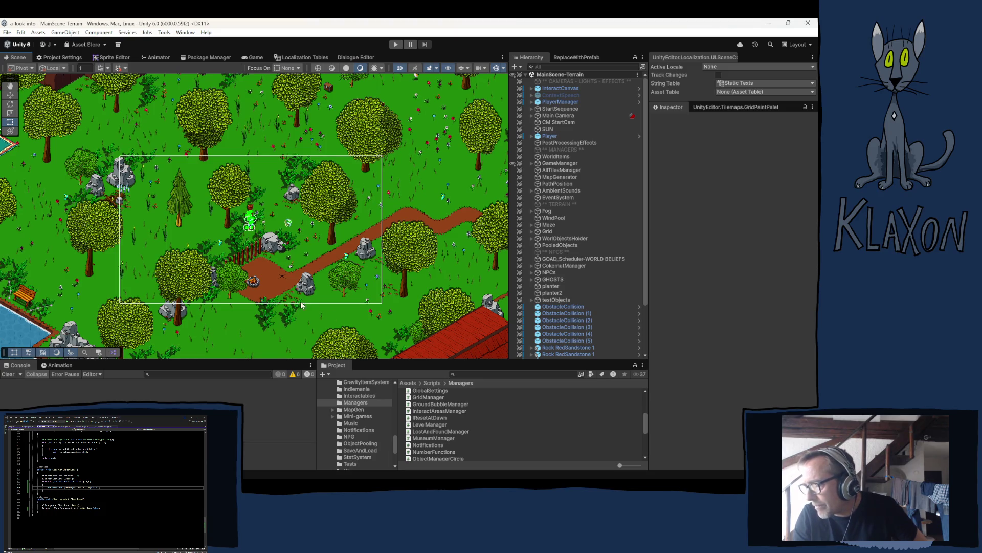
# Select MessengerArea WELCOME under WorlObjectsHolder > BallPeopleAreas in the Hierarchy.
pyautogui.click(532, 239)
pyautogui.scroll(-5, 536, 233)
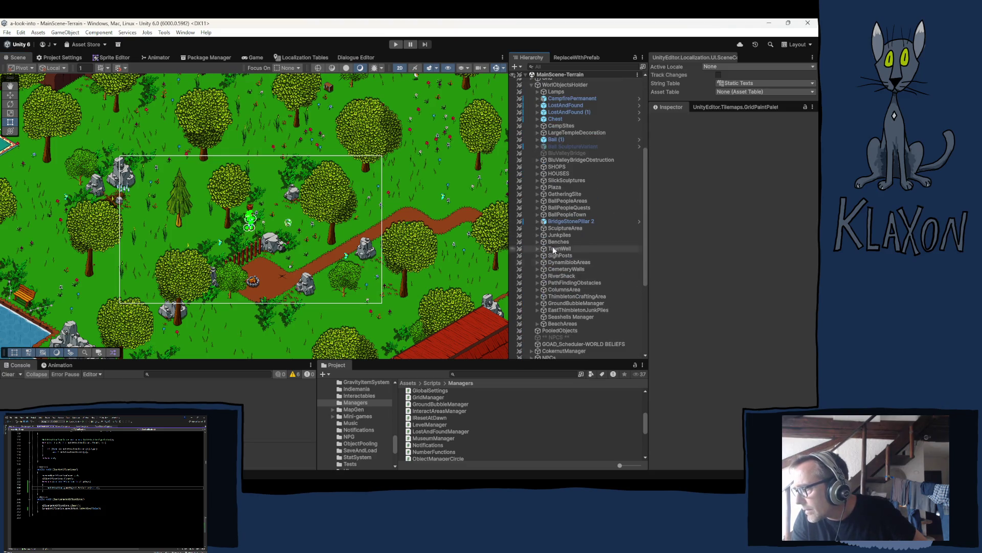
pyautogui.click(537, 201)
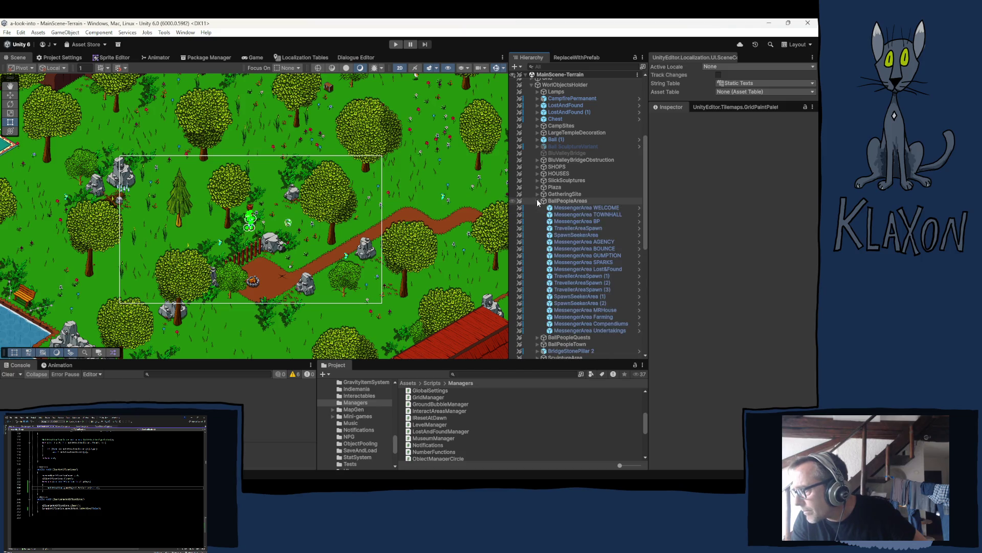
pyautogui.click(561, 208)
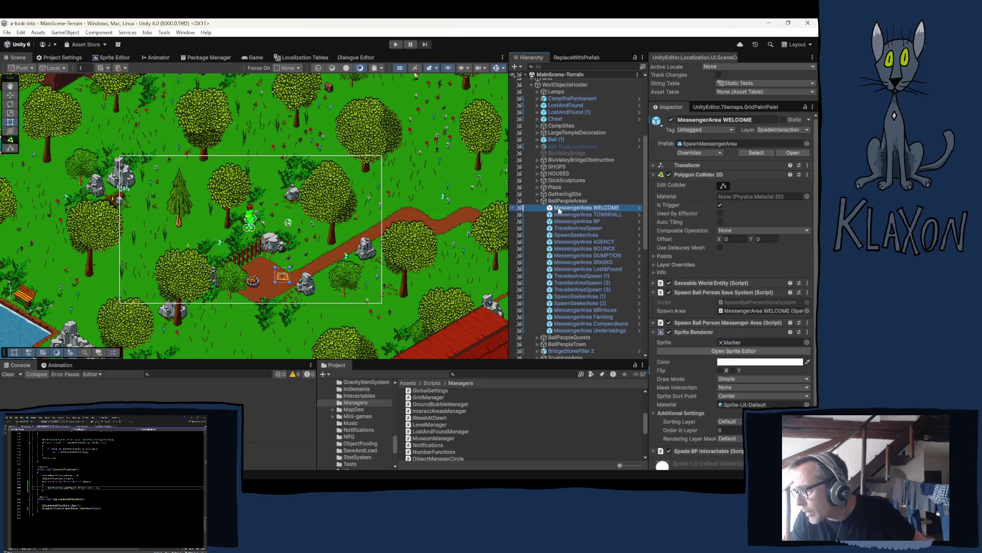
# Follow its Spawn Ball Person Messenger Area message item to the Note-Welcome asset and view its data.
pyautogui.scroll(-4, 661, 264)
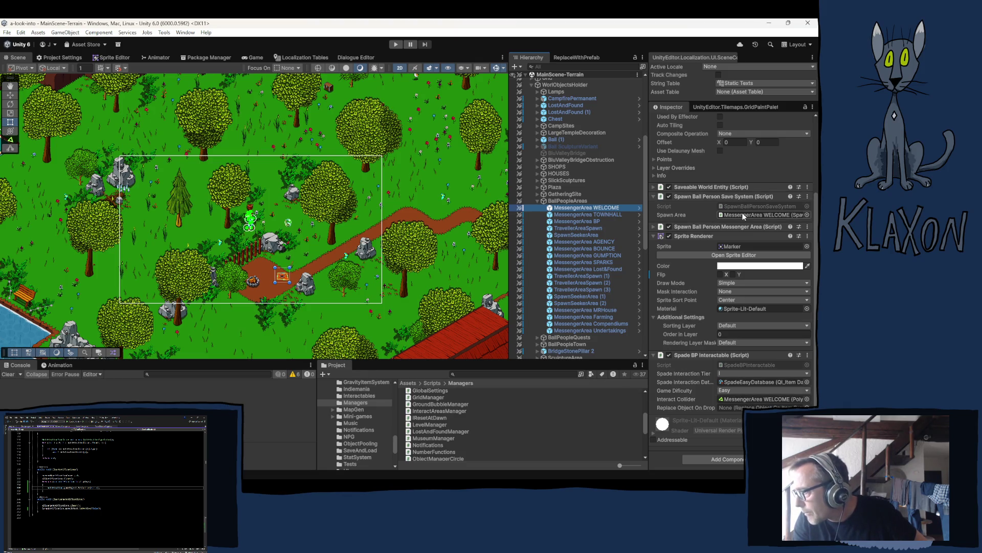
pyautogui.click(689, 235)
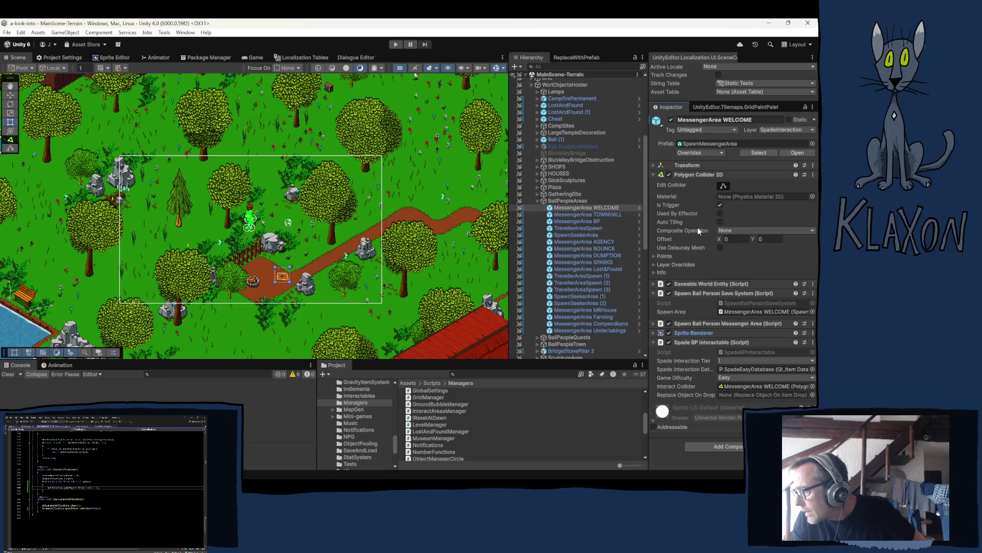
pyautogui.click(693, 324)
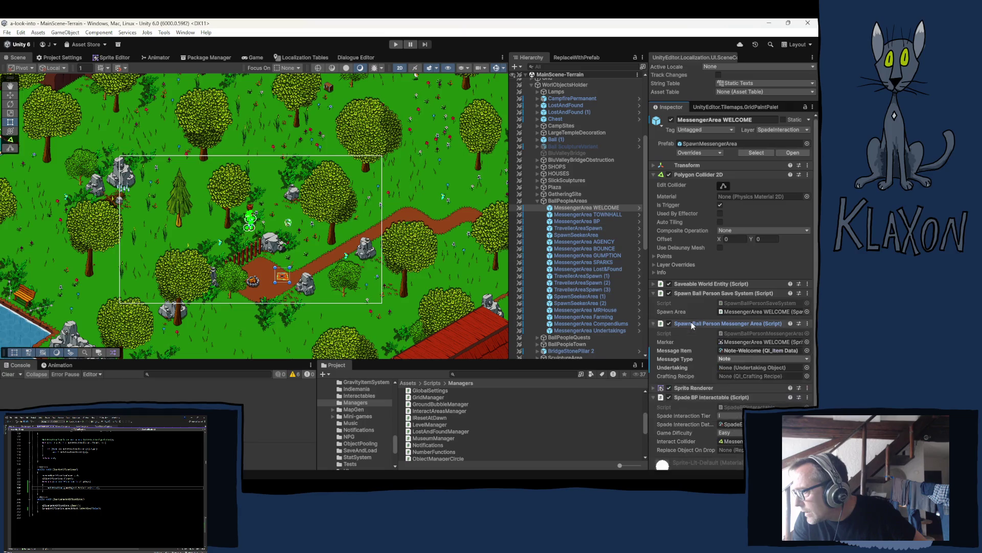
pyautogui.click(733, 351)
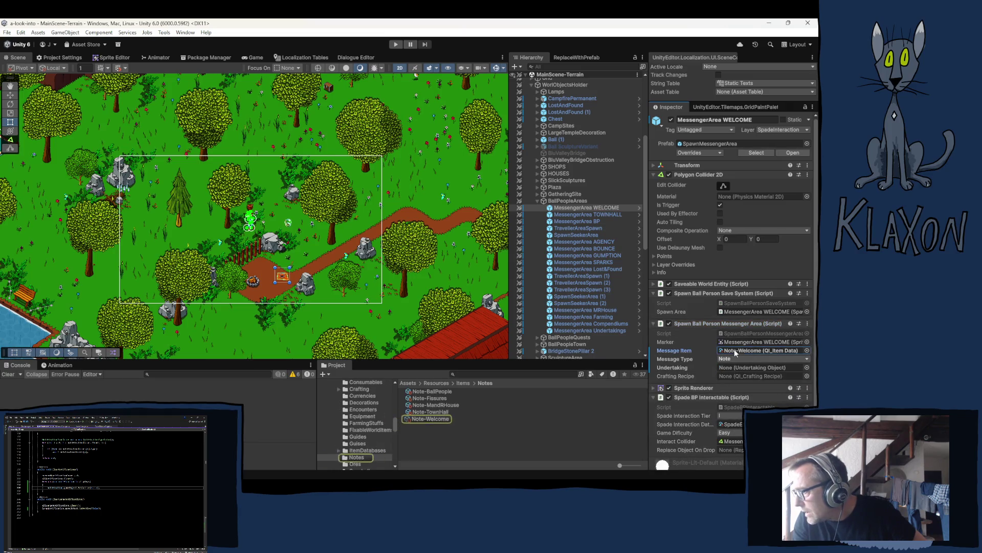
pyautogui.click(429, 419)
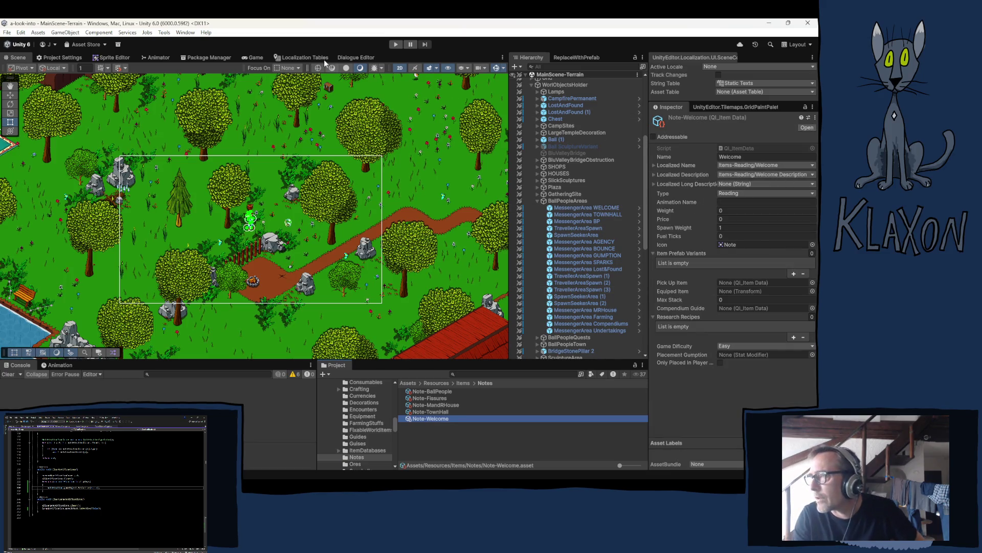
# Select the entire English Welcome Description text in the Items-Reading localization table.
pyautogui.click(293, 56)
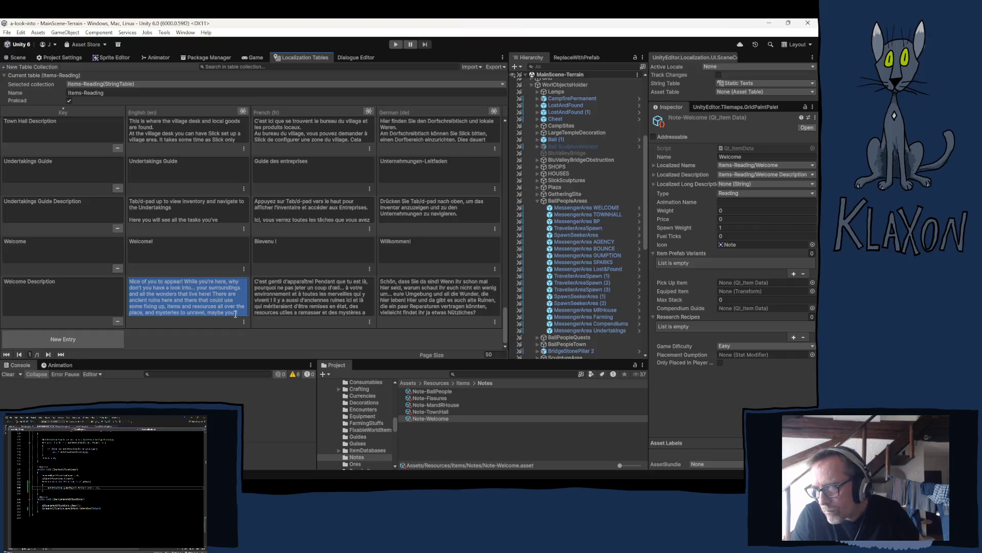
pyautogui.click(216, 302)
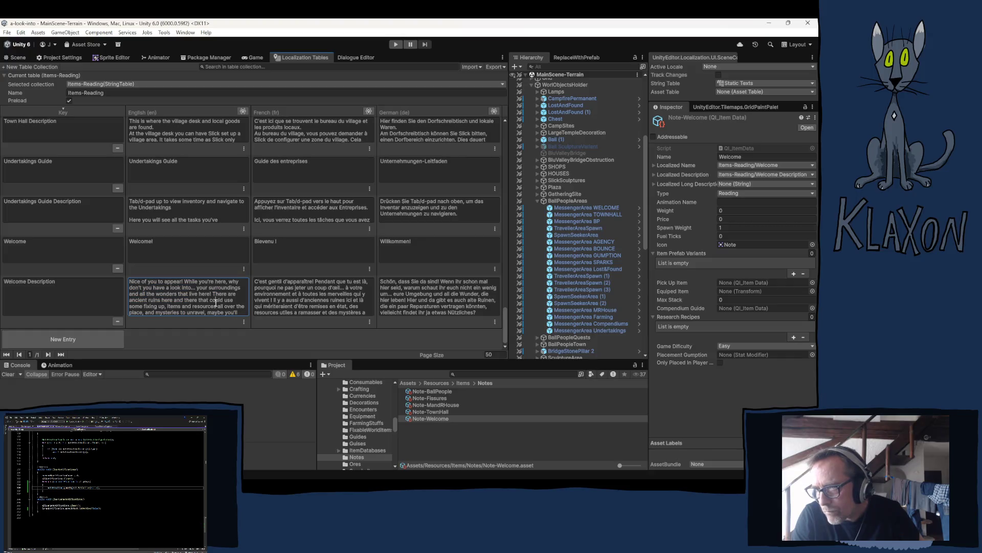
pyautogui.click(239, 312)
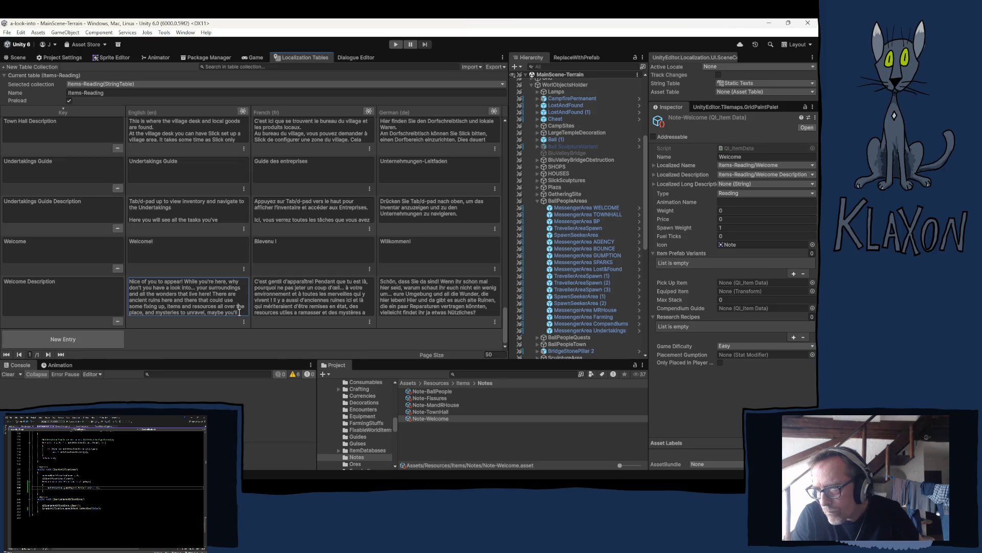
pyautogui.press('Down')
pyautogui.press('Down')
pyautogui.press('Down')
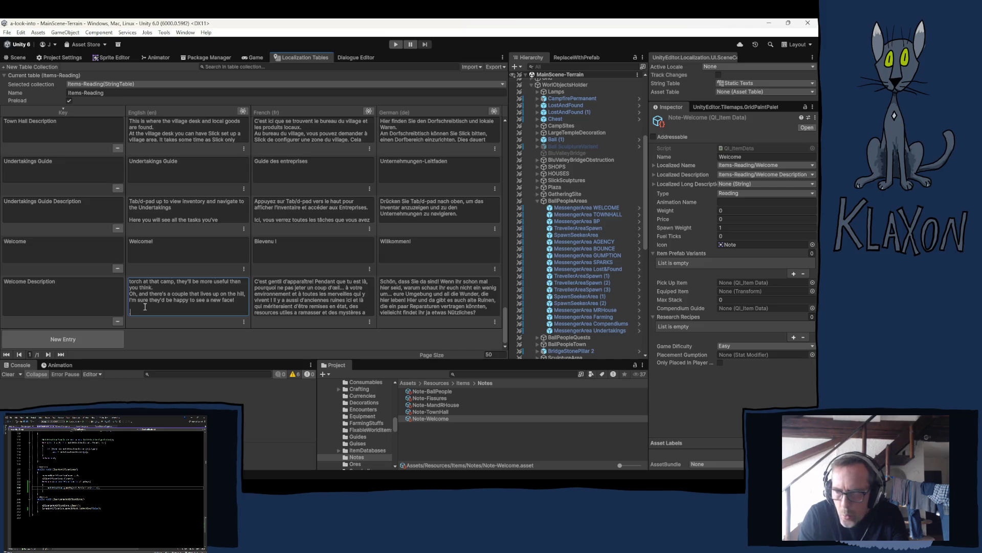
pyautogui.hotkey('ctrl', 'a')
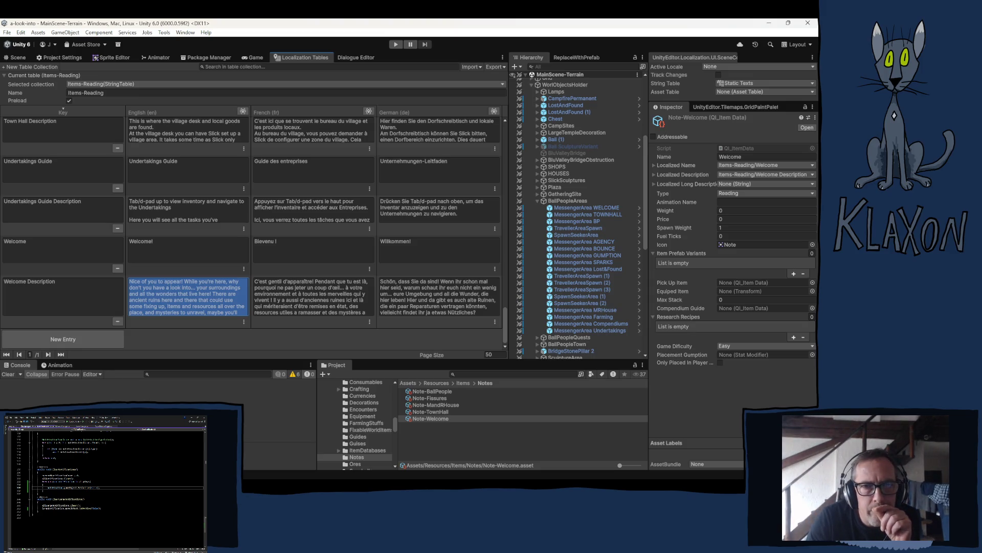
pyautogui.scroll(-15, 225, 262)
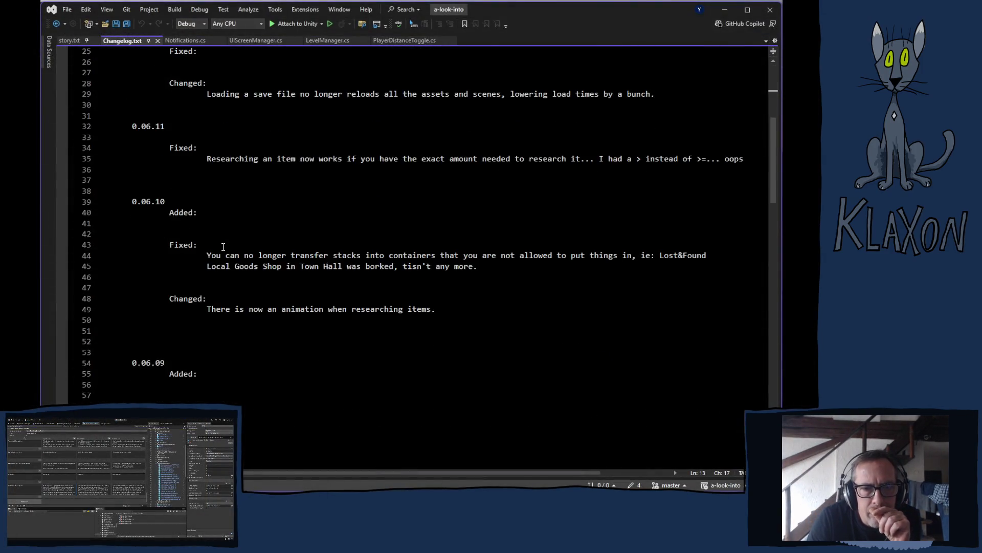
# Switch to story.txt and go to its empty last line, 734.
pyautogui.scroll(-20, 228, 262)
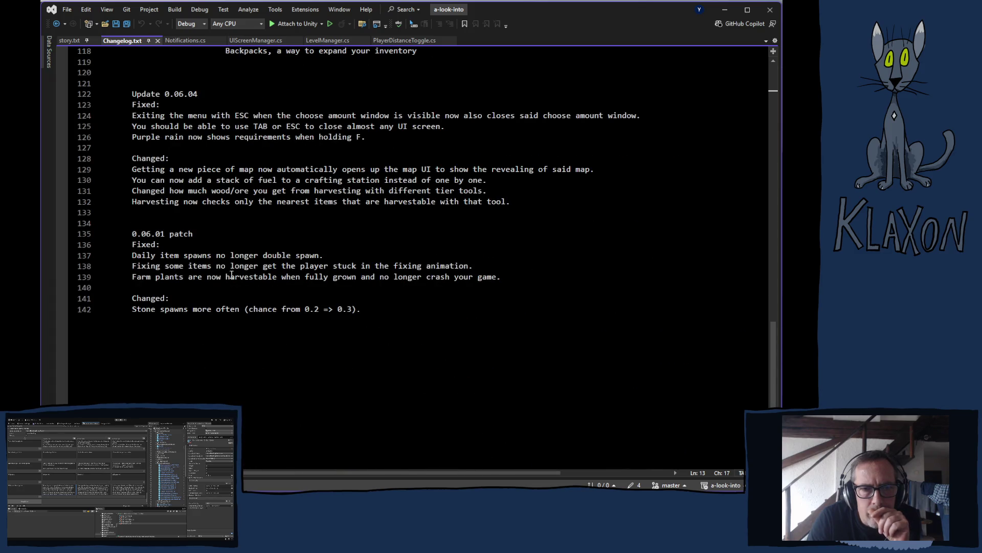
pyautogui.click(70, 41)
pyautogui.scroll(-20, 235, 255)
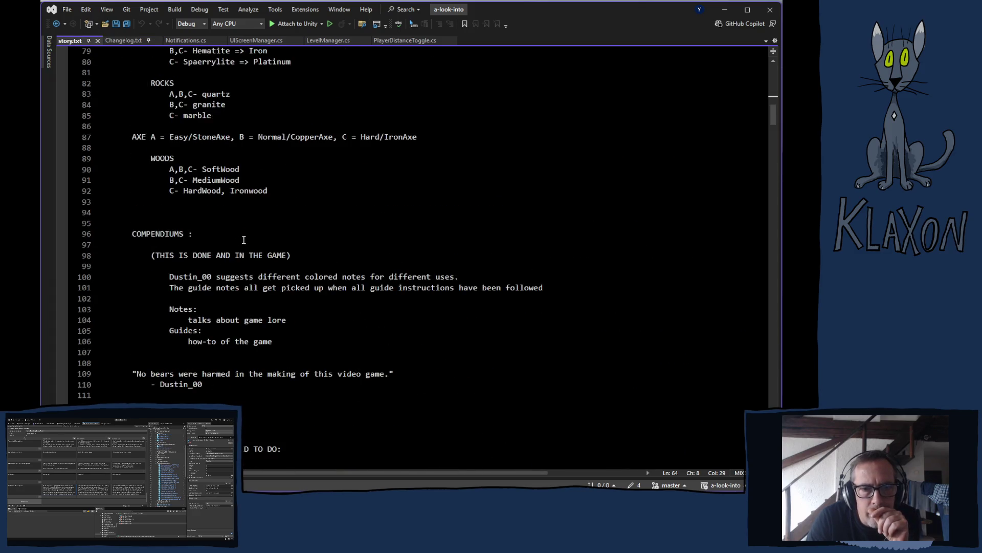
pyautogui.scroll(-20, 235, 254)
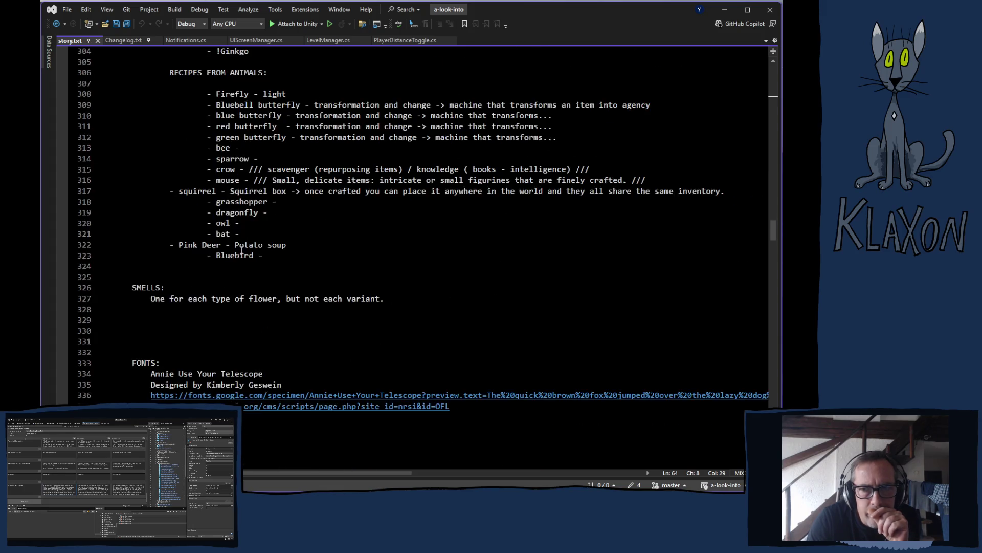
pyautogui.moveTo(772, 246); pyautogui.dragTo(772, 452)
pyautogui.click(208, 150)
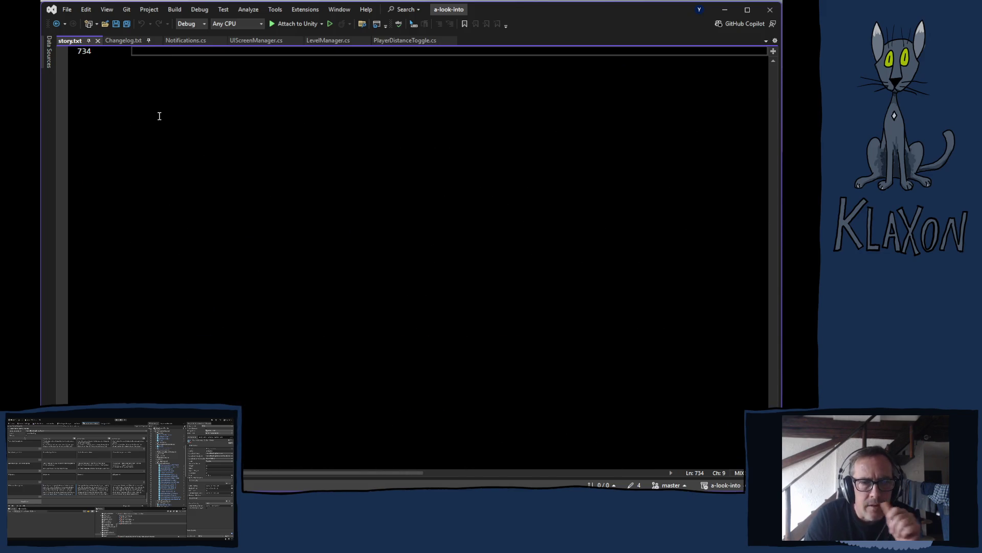
# Paste the welcome description below a blank line and remove the indentation before its first line.
pyautogui.press('Return')
pyautogui.press('Return')
pyautogui.press('Return')
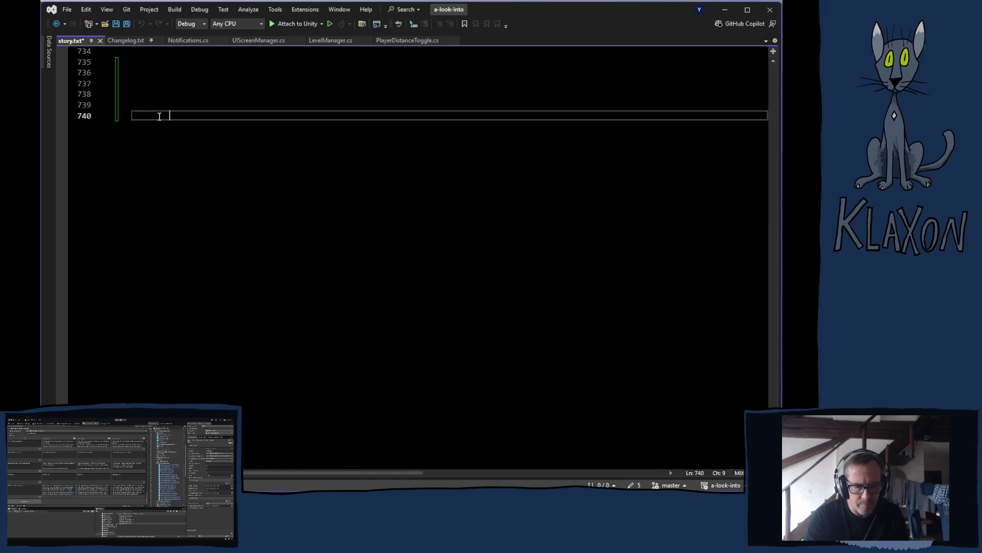
pyautogui.hotkey('ctrl', 'v')
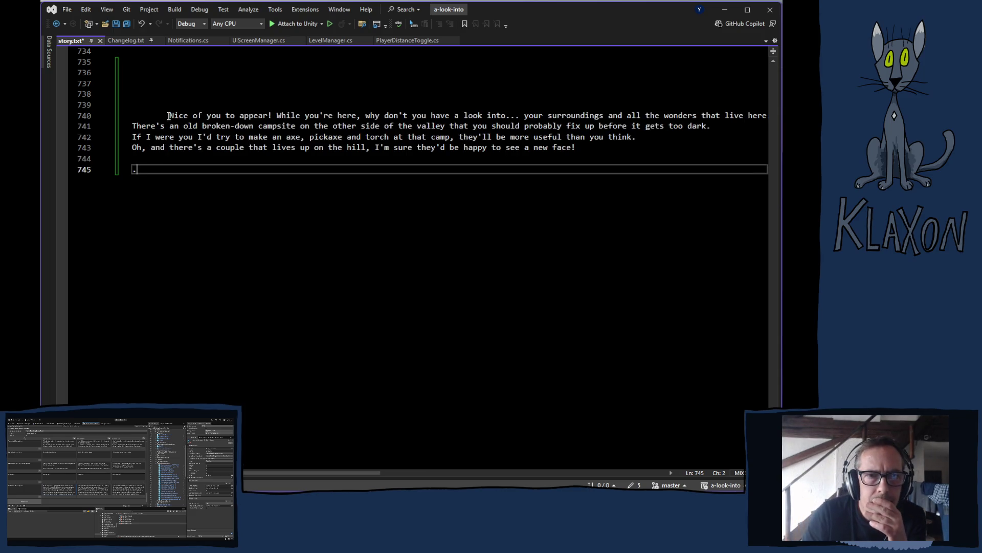
pyautogui.click(168, 116)
pyautogui.press('BackSpace')
pyautogui.press('BackSpace')
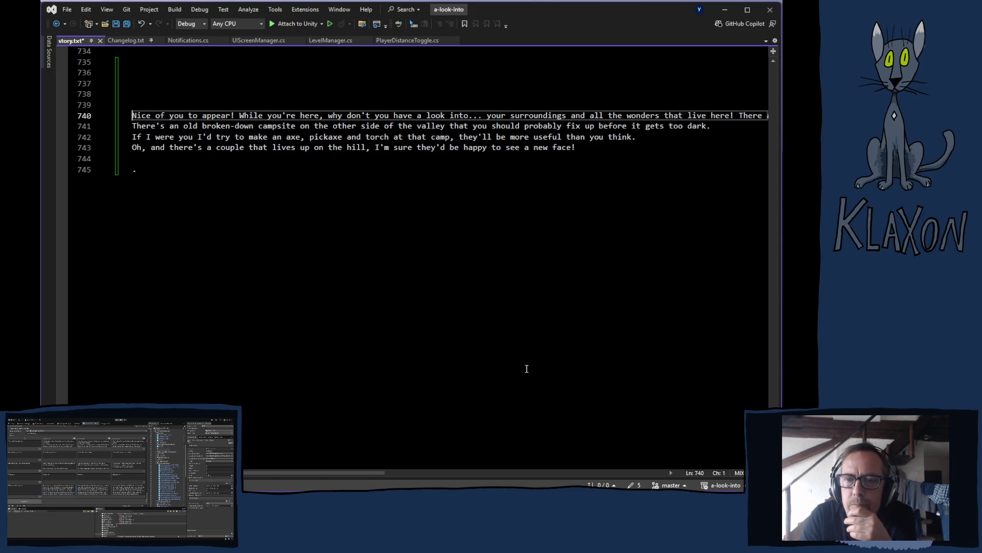
pyautogui.moveTo(305, 475)
pyautogui.mouseDown()
pyautogui.moveTo(583, 477)
pyautogui.moveTo(290, 481)
pyautogui.mouseUp()
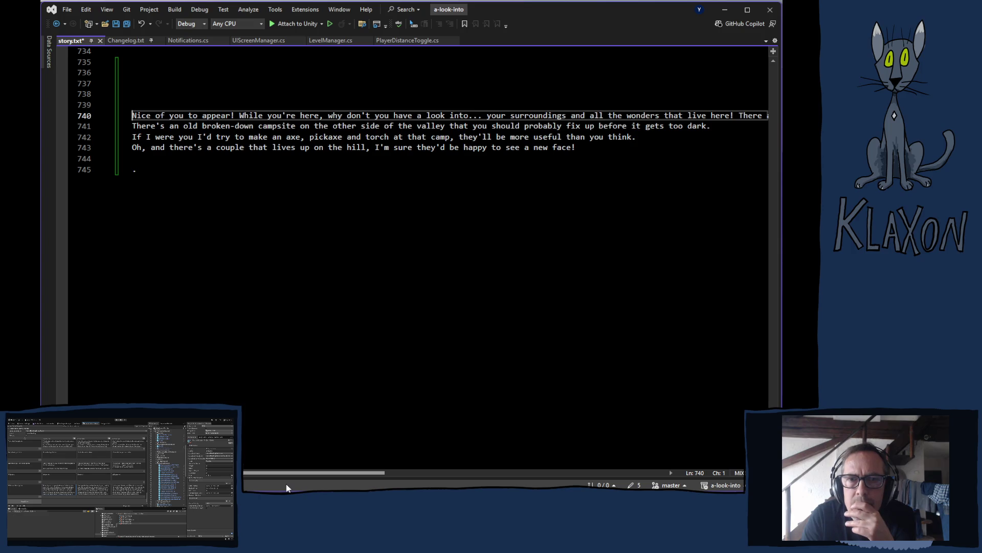
pyautogui.moveTo(295, 486); pyautogui.dragTo(313, 485)
pyautogui.moveTo(327, 487); pyautogui.dragTo(293, 490)
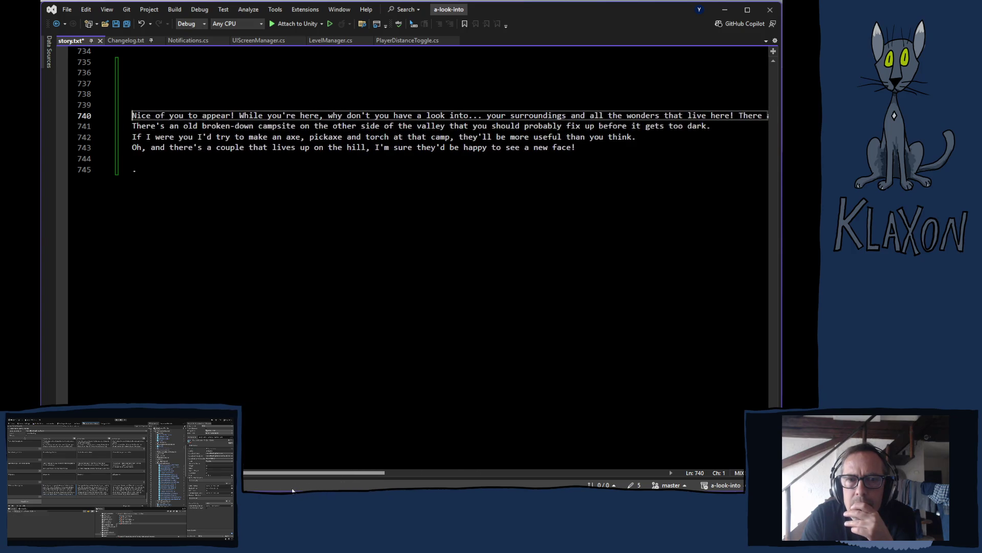
pyautogui.hscroll(3, 450, 293)
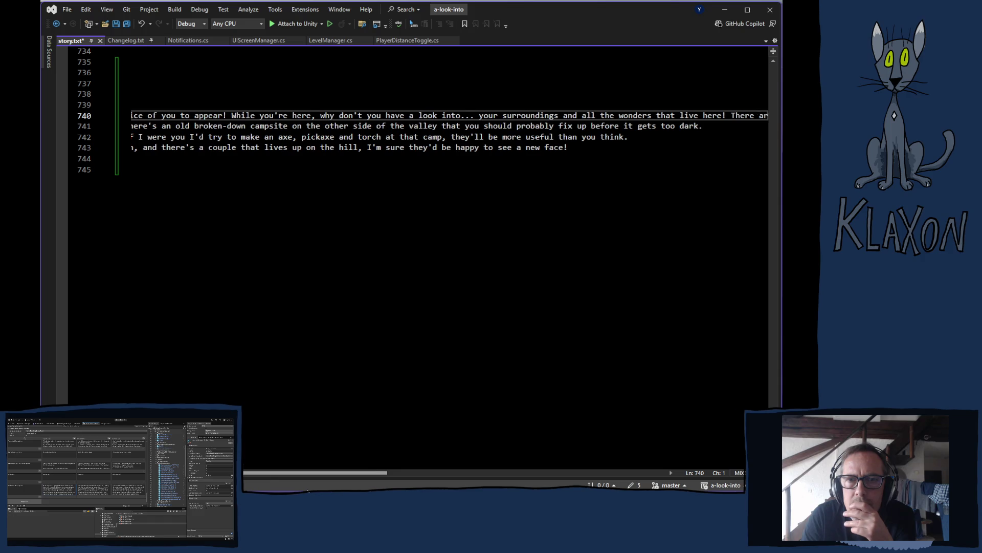
pyautogui.hscroll(-3, 449, 293)
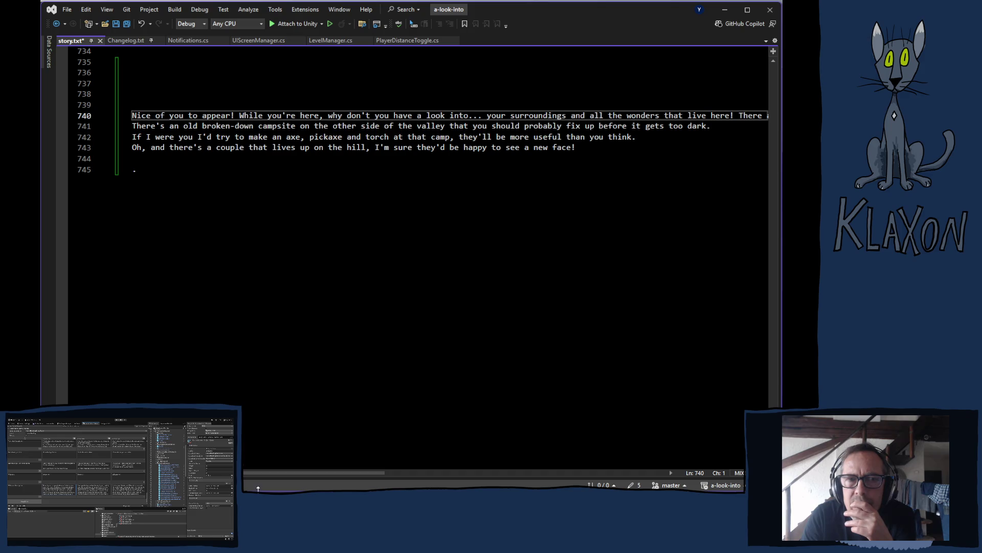
# Select the four pasted welcome lines, then open a new browser tab.
pyautogui.click(129, 119)
pyautogui.moveTo(128, 119)
pyautogui.mouseDown()
pyautogui.moveTo(132, 134)
pyautogui.moveTo(582, 156)
pyautogui.mouseUp()
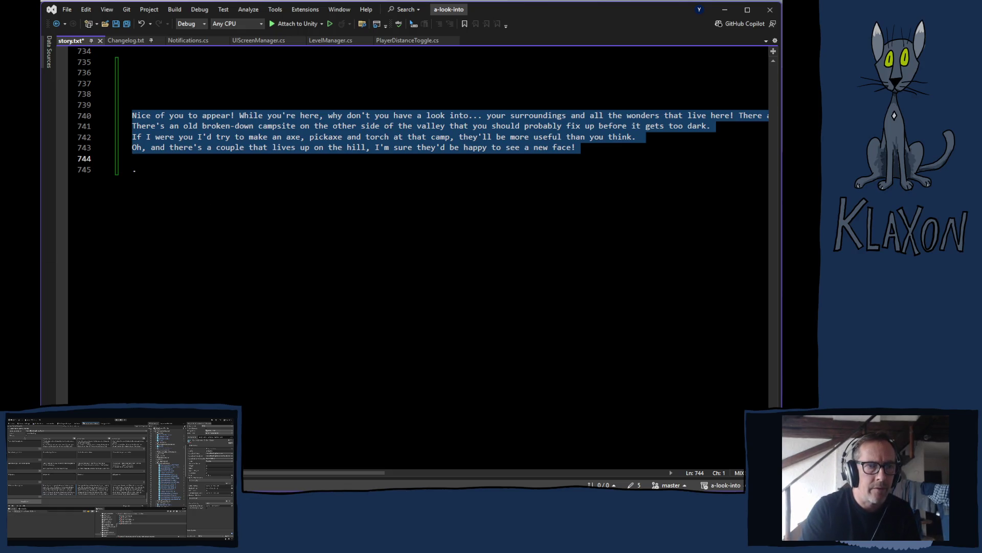
pyautogui.hotkey('alt', 'Tab')
pyautogui.hotkey('ctrl', 't')
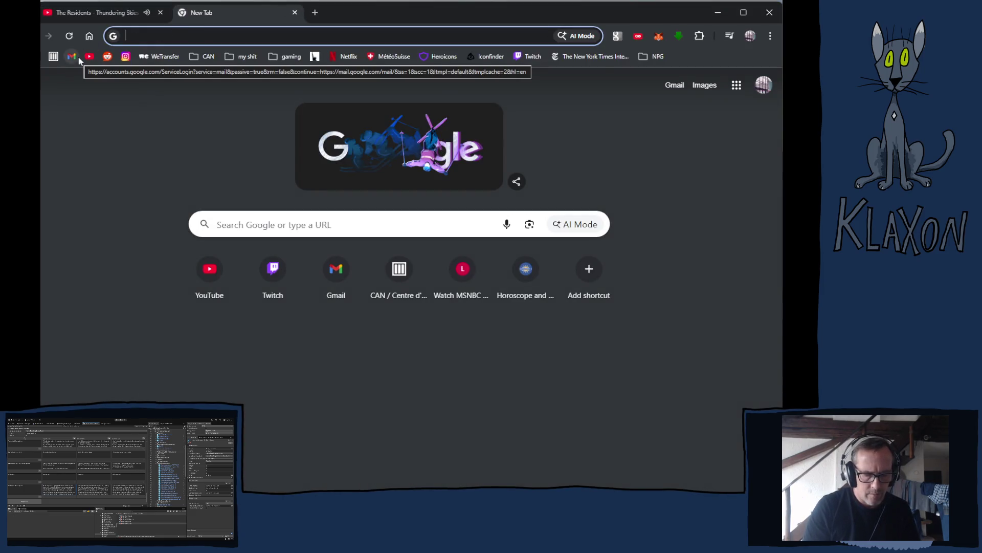
# Search Google for 'chatgpt' and open the ChatGPT website from the results.
pyautogui.write('chatgpt')
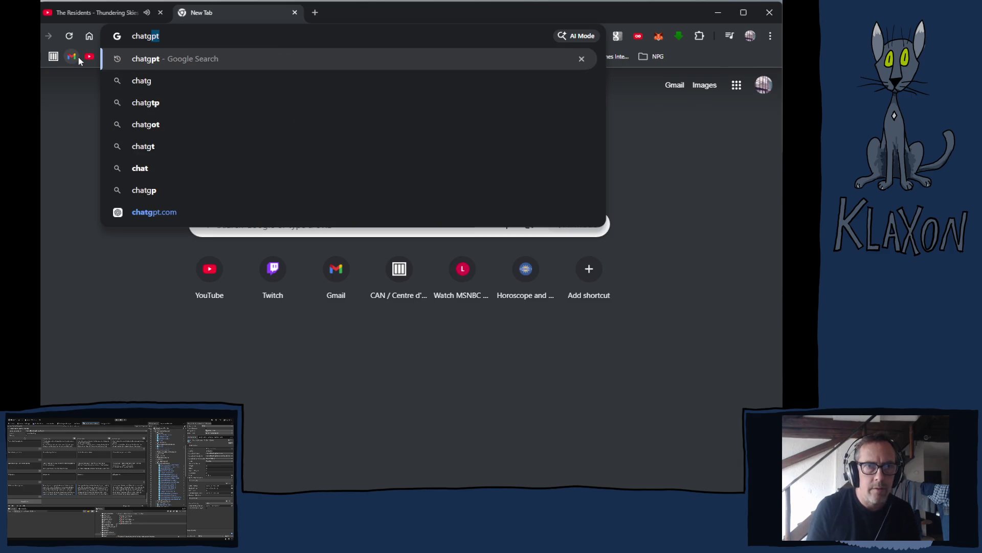
pyautogui.press('Return')
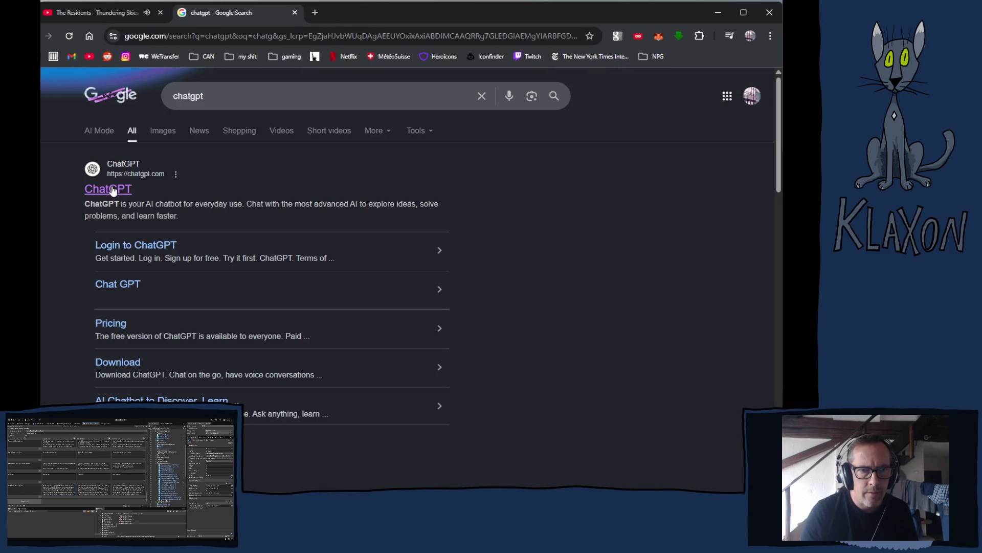
pyautogui.click(113, 190)
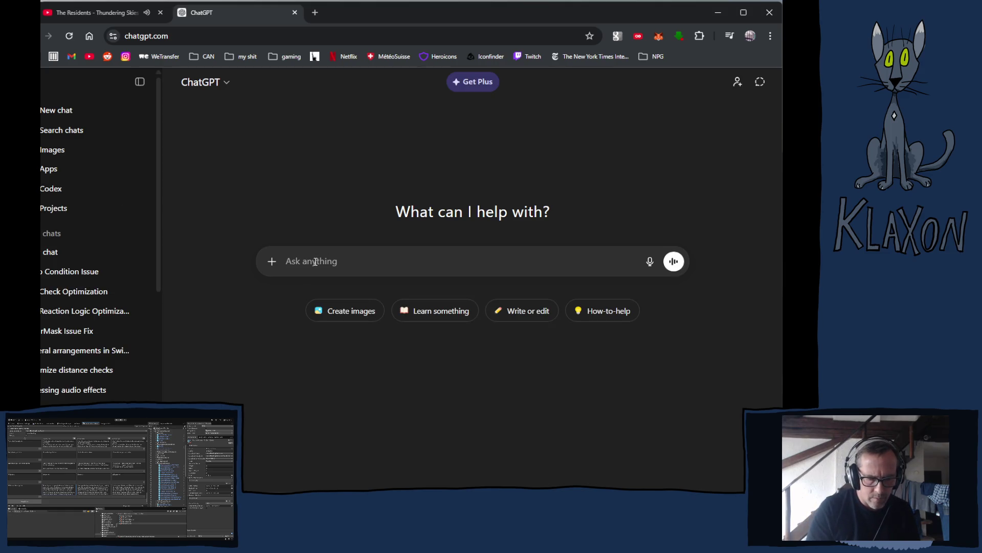
# Ask ChatGPT to summarize or condense the text, since gamers dislike reading, and paste the welcome note below.
pyautogui.write('Couéld')
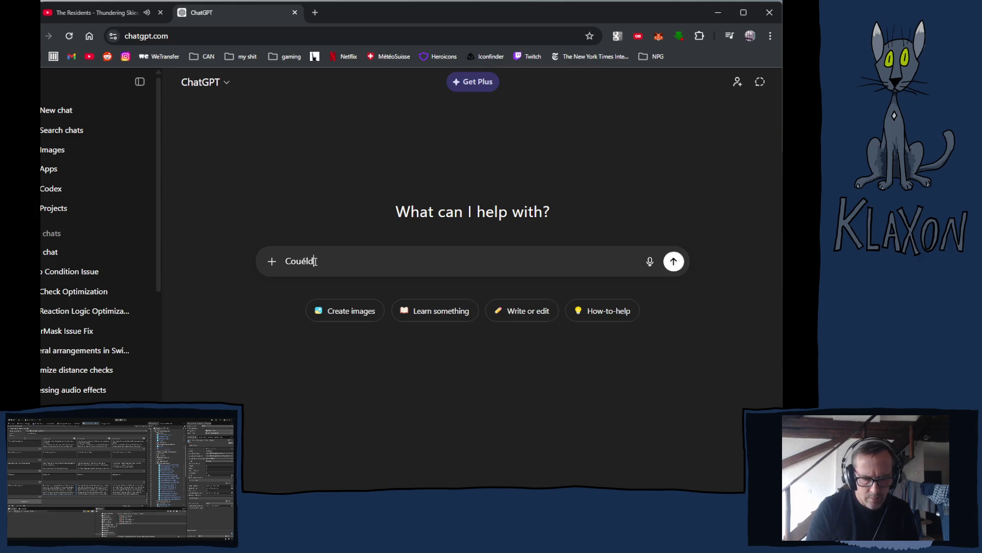
pyautogui.press('BackSpace')
pyautogui.press('BackSpace')
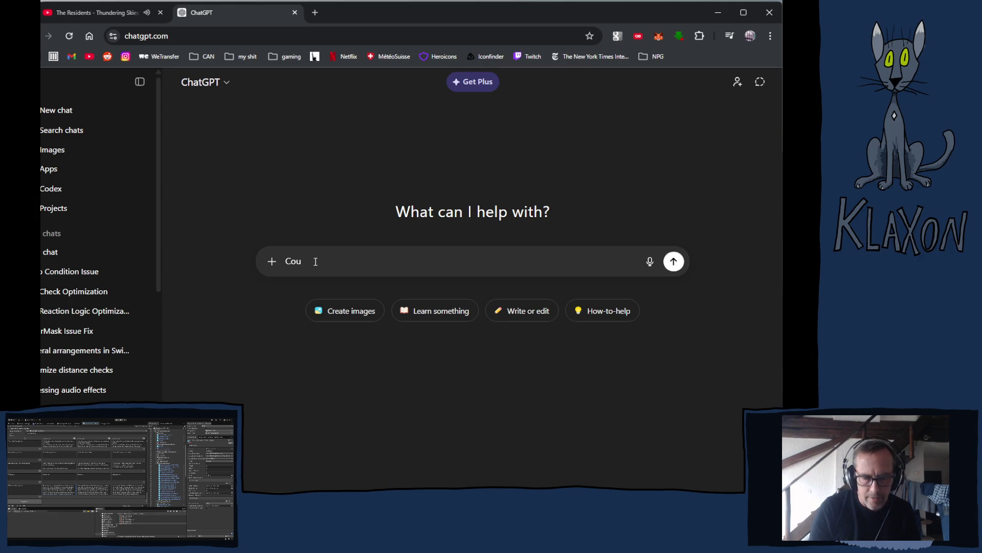
pyautogui.write('ld you')
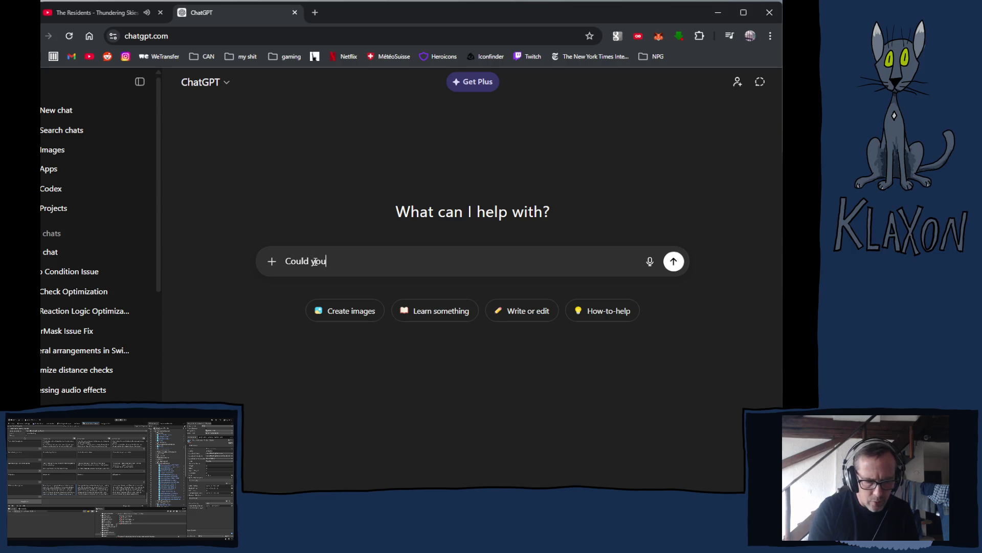
pyautogui.write(' summari')
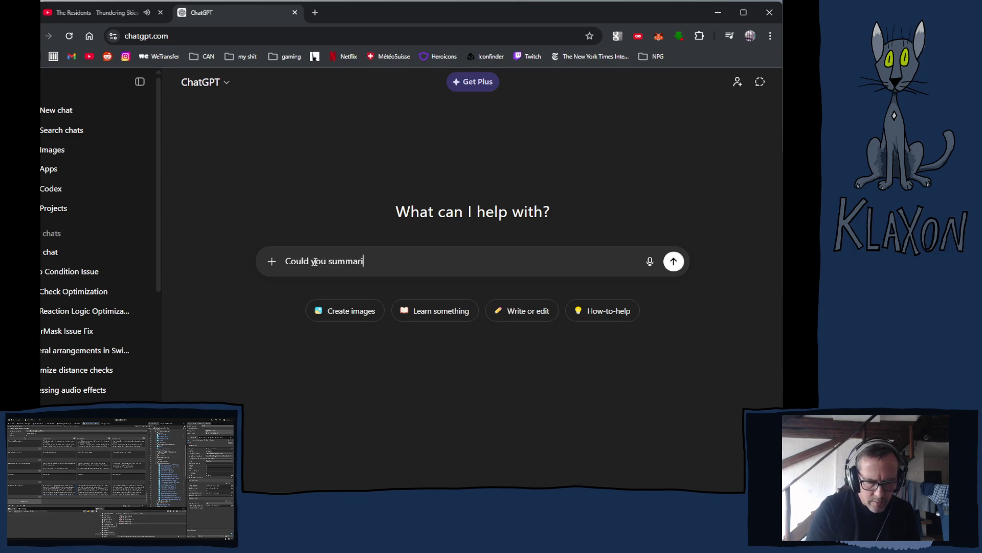
pyautogui.write('ze the')
pyautogui.press('BackSpace')
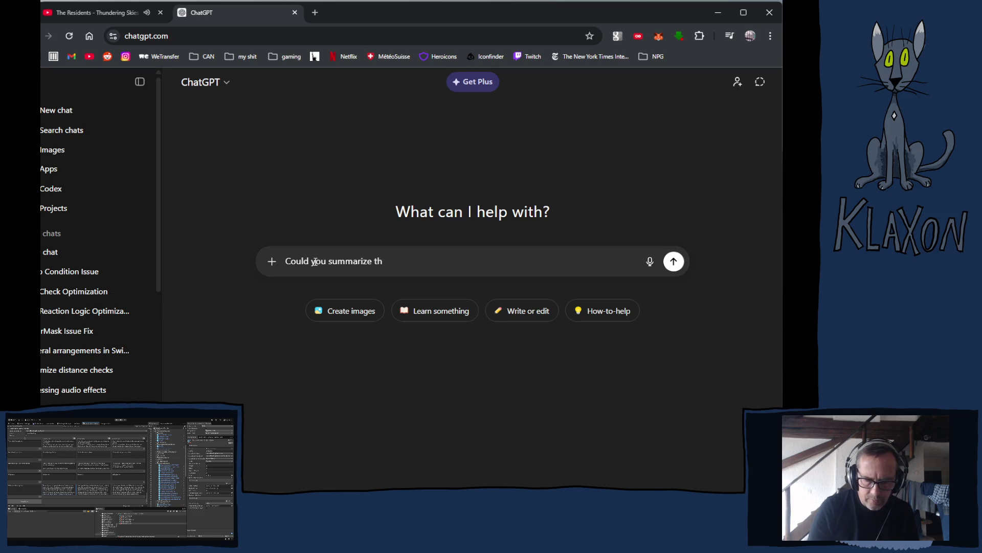
pyautogui.write('is, or con')
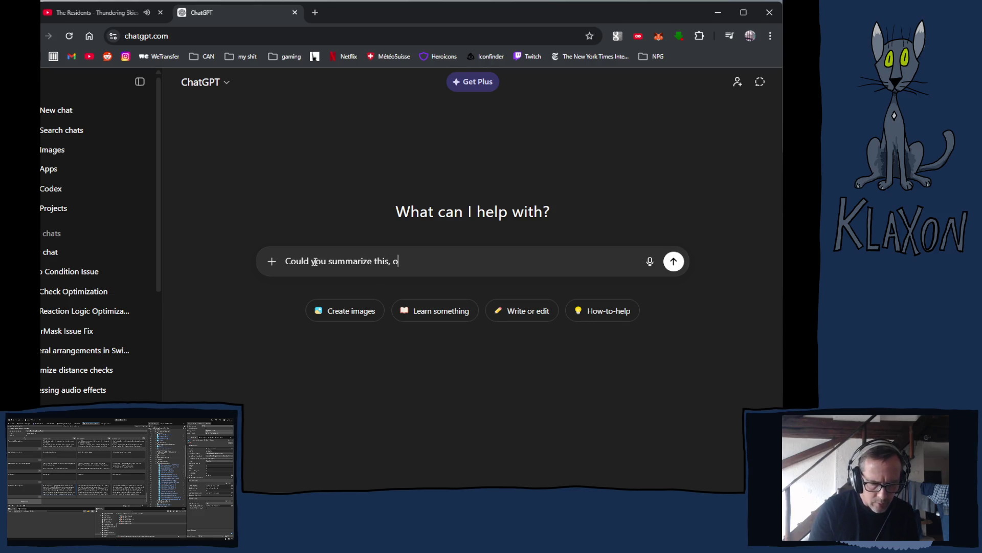
pyautogui.write('de')
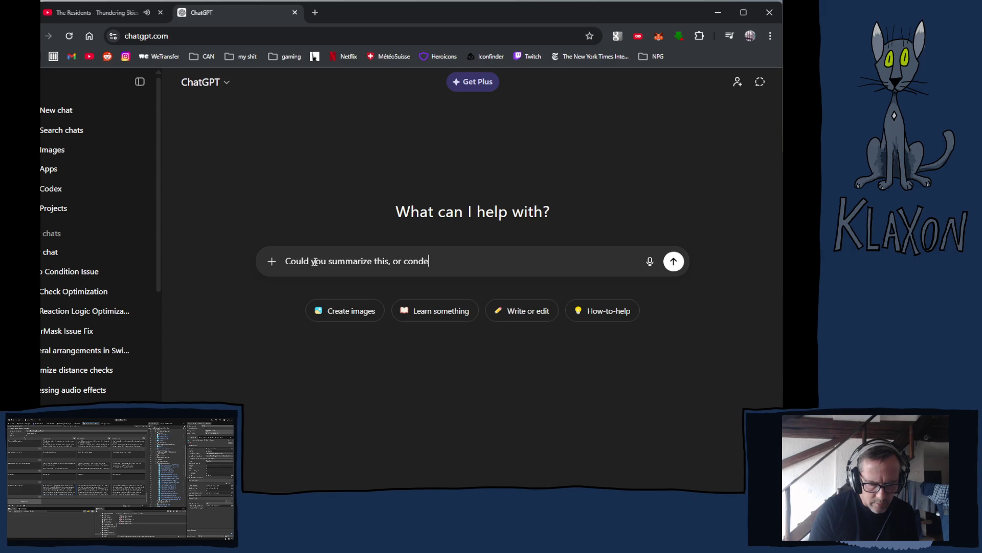
pyautogui.write('nse it ')
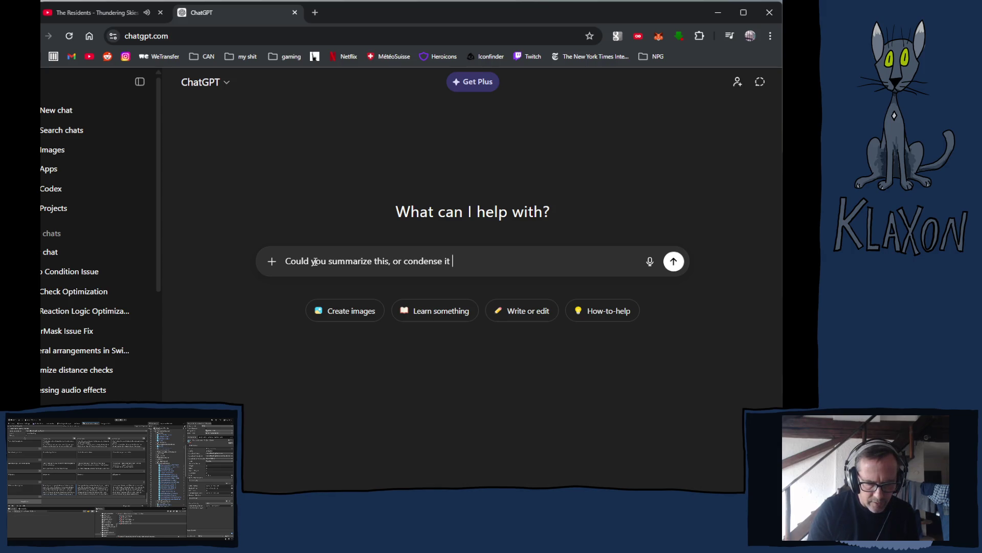
pyautogui.write('someho')
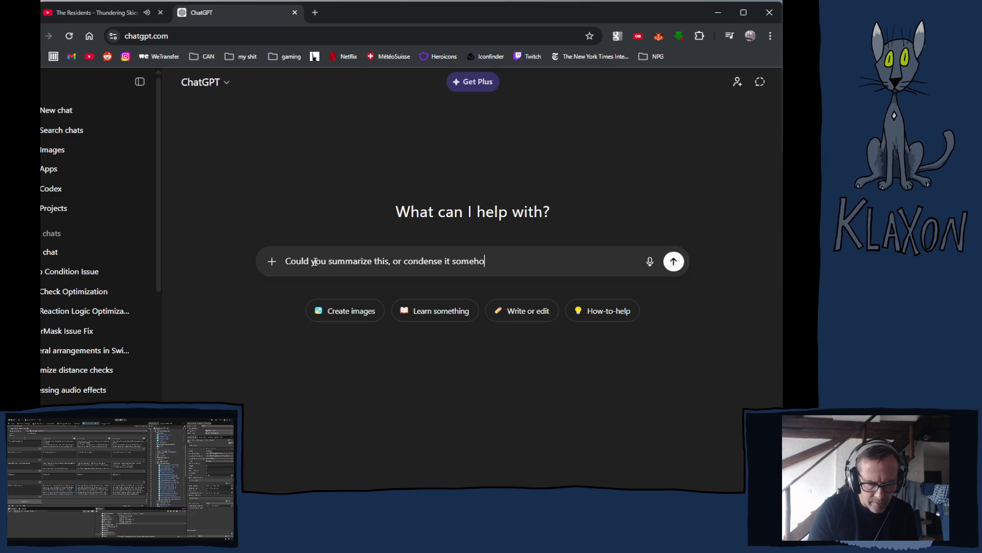
pyautogui.write('w. P')
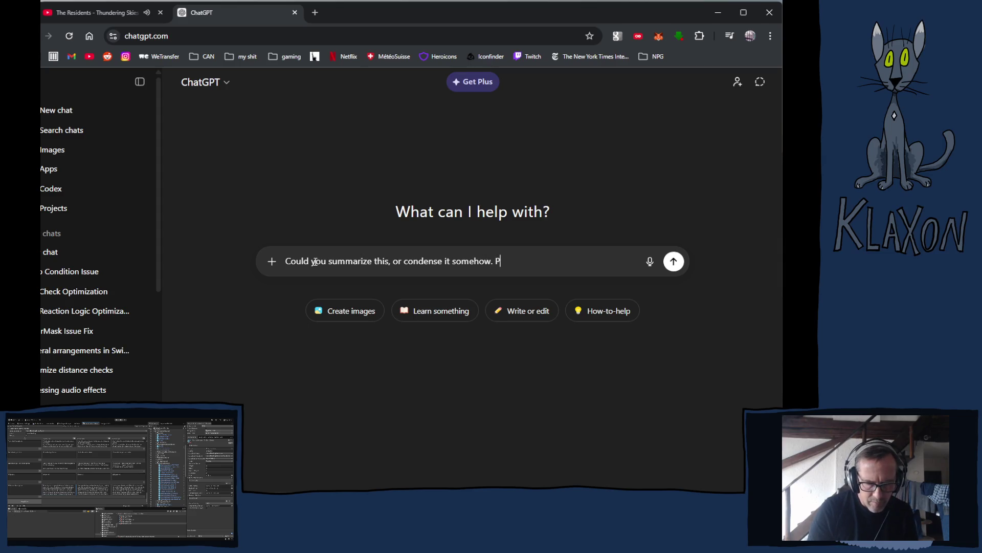
pyautogui.write('eople ')
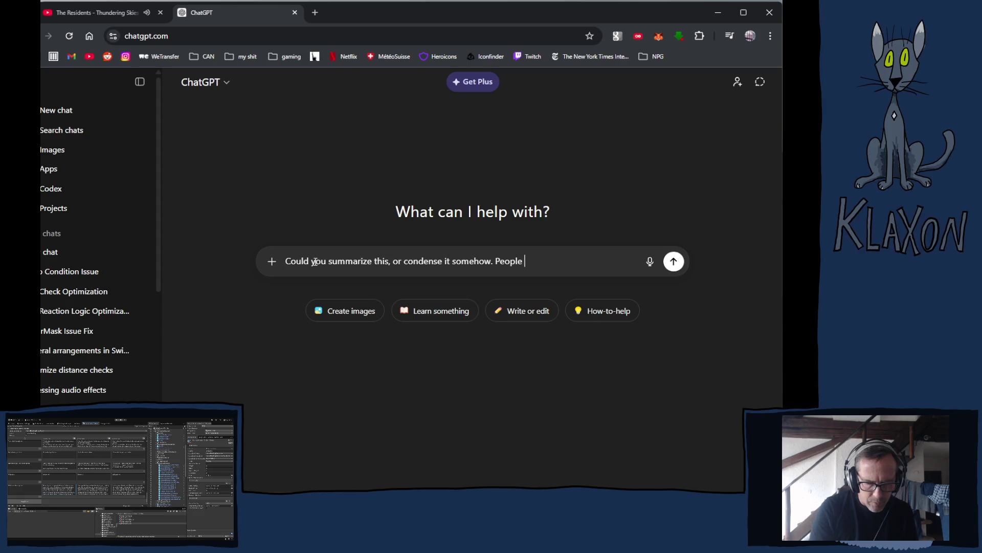
pyautogui.write('that play')
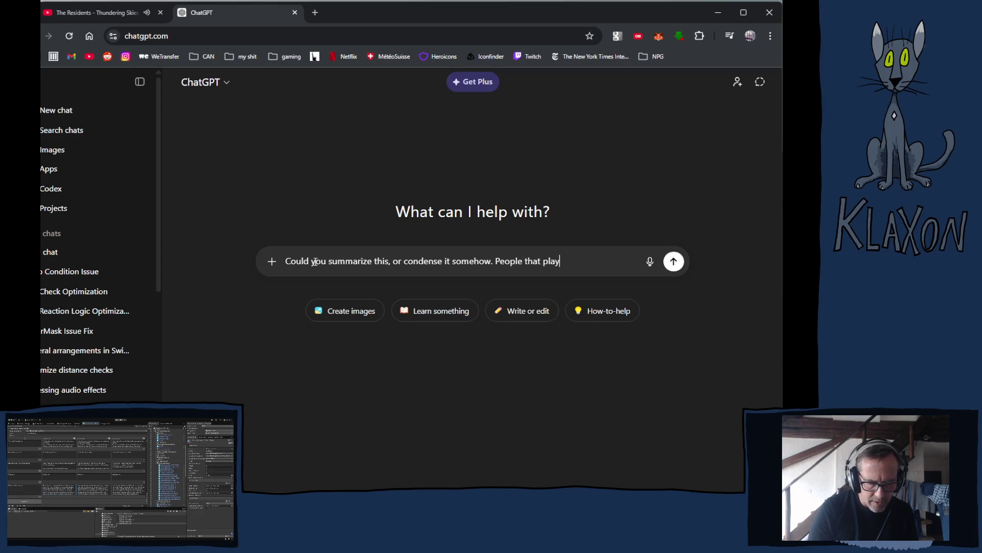
pyautogui.write(' video gam')
pyautogui.write('es don')
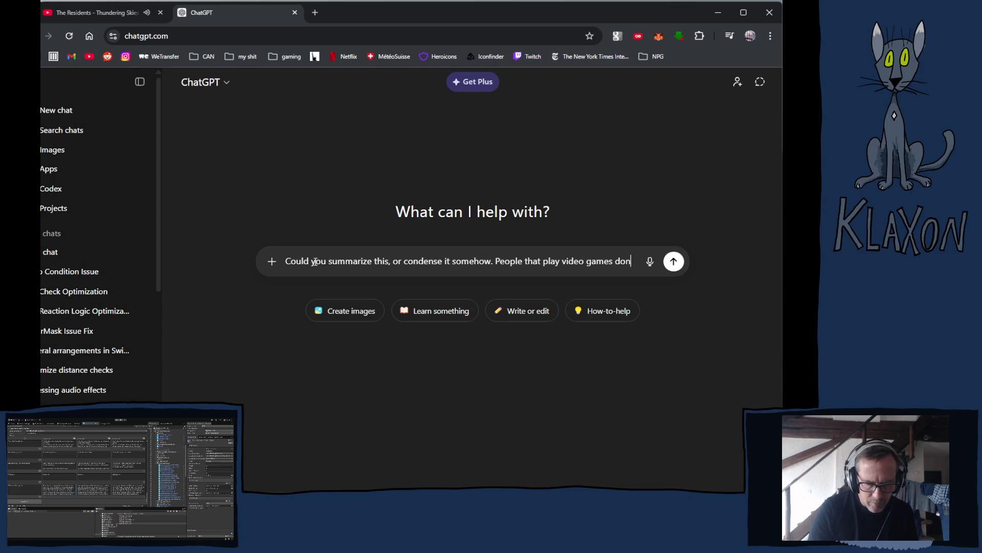
pyautogui.write("'t")
pyautogui.write(' lik')
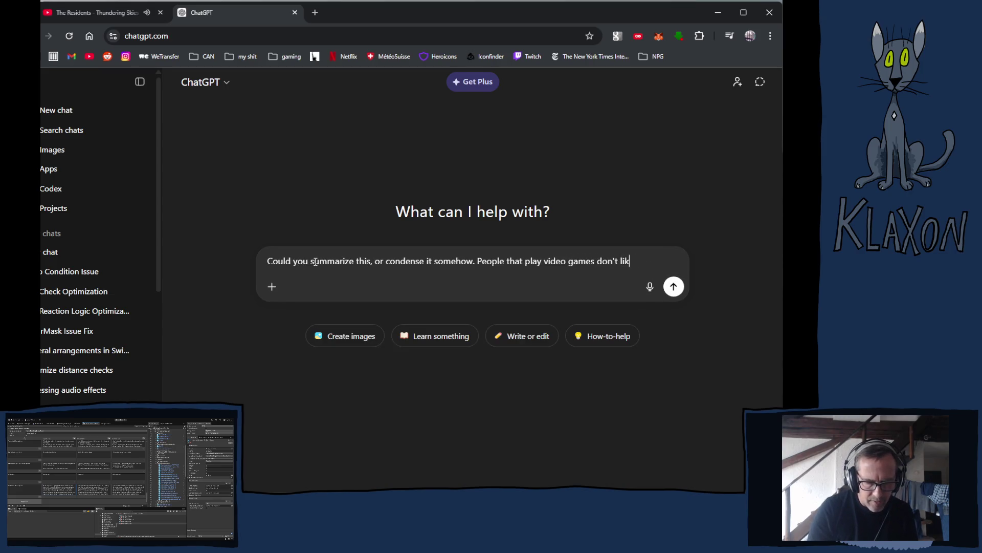
pyautogui.write('e readi')
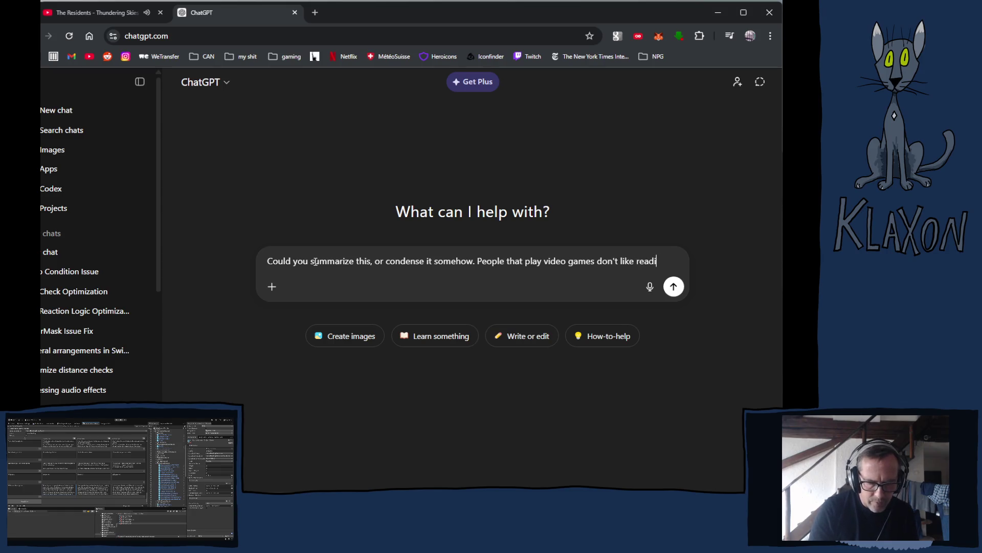
pyautogui.write('ng too much.')
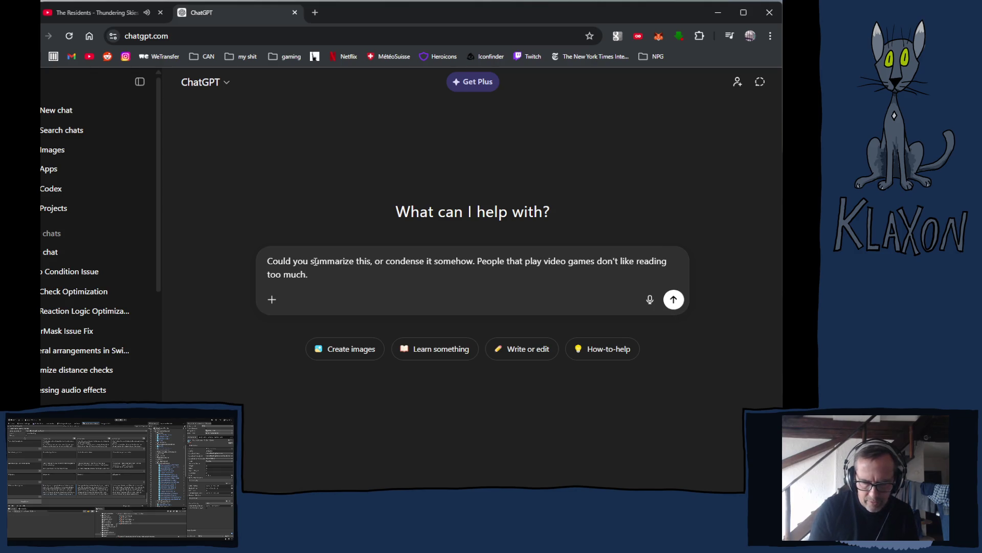
pyautogui.hotkey('shift', 'Return')
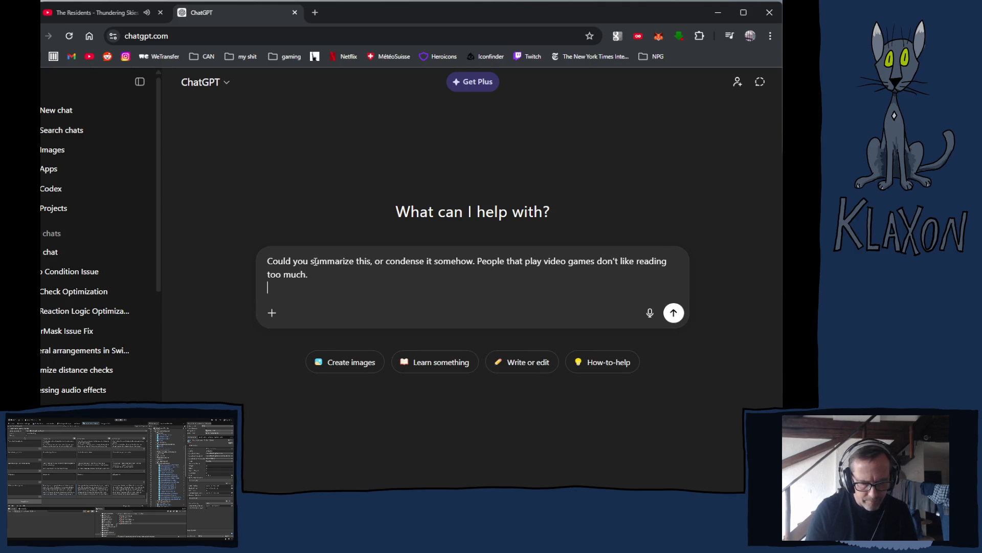
pyautogui.hotkey('shift', 'Return')
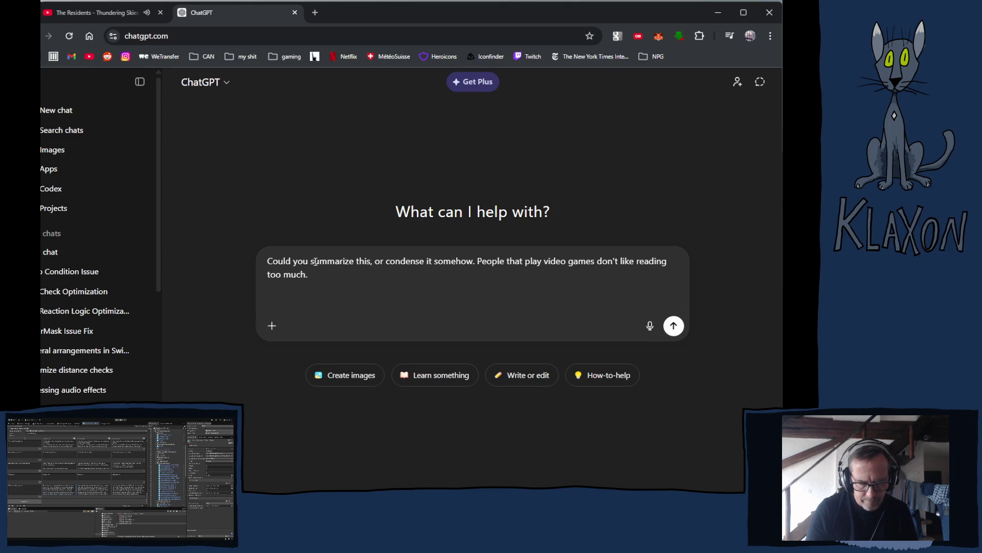
pyautogui.press('ctrl')
pyautogui.write("Nice of you to appear! While you're here, why don't you have a look into... your surroundings and all the wonders that live here! There are ancient ruins here and there that could use some fixing up, items and resources all over the place, and mysteries to unravel, maybe you'll find something fun to do!? There's an old broken-down campsite on the other side of the valley that you should probably fix up before it gets too dark. If I were you I'd try to make an axe, pickaxe and torch at that camp, they'll be more useful than you think. Oh, and there's a couple that lives up on the hill, I'm sure they'd be happy to see a new face!")
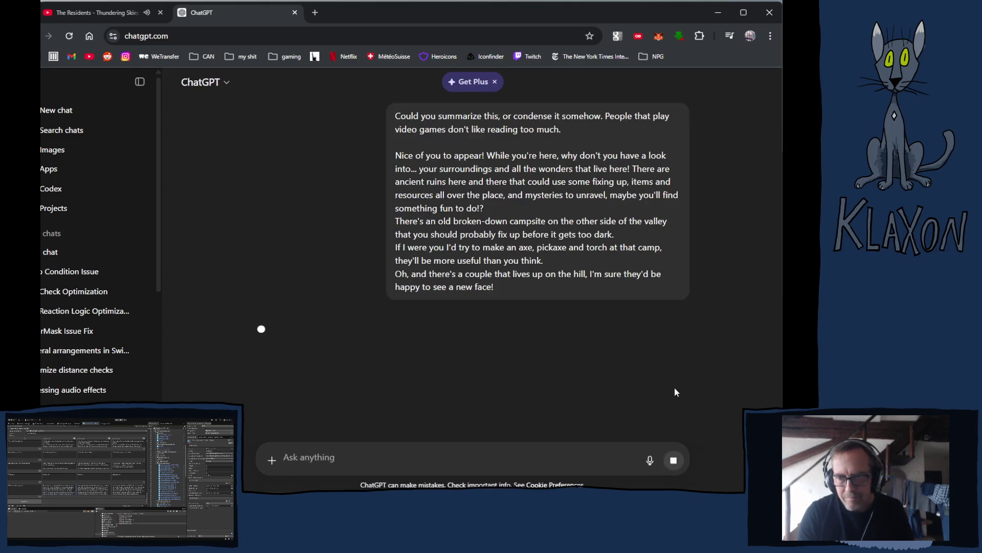
# Send the request and read through the two condensed rewrites.
pyautogui.click(673, 385)
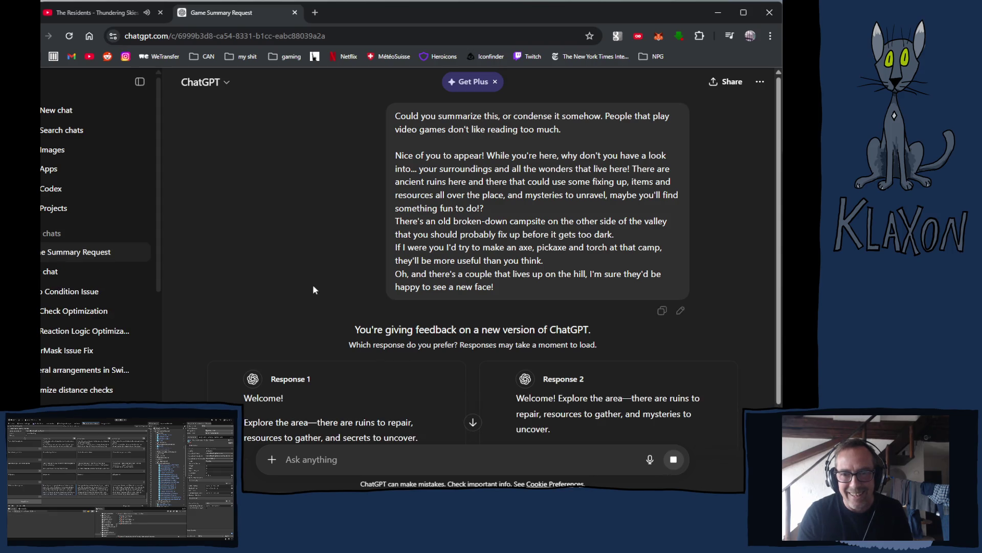
pyautogui.scroll(-3, 302, 260)
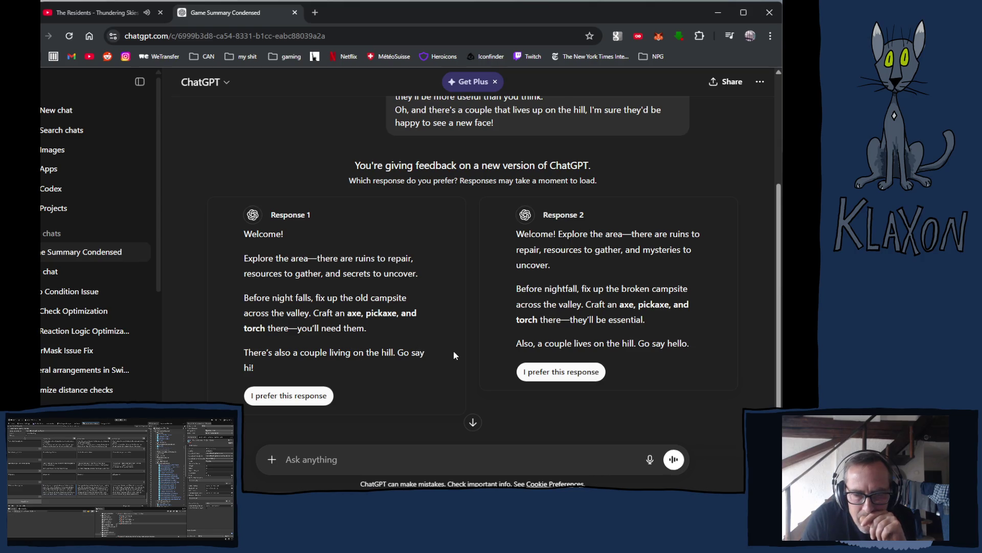
pyautogui.scroll(-1, 391, 354)
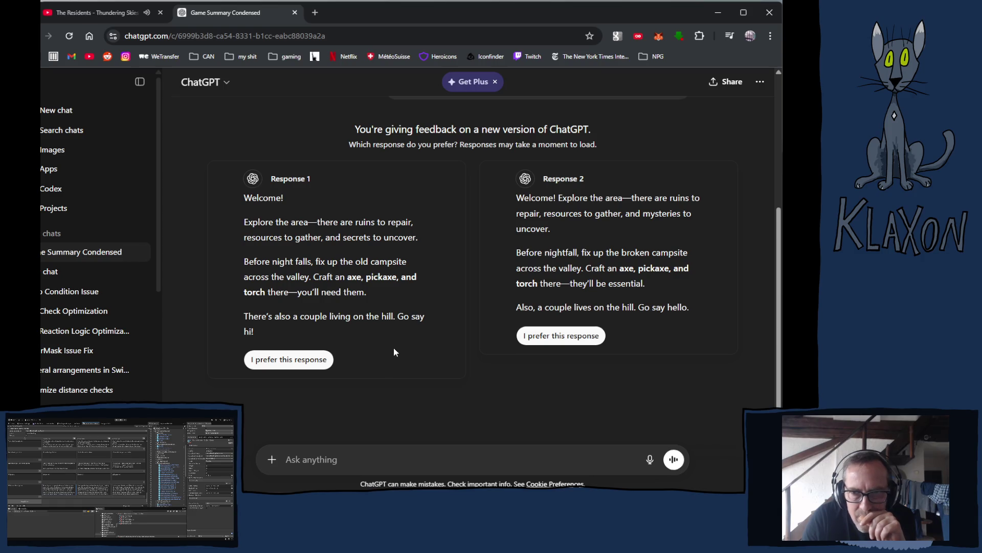
pyautogui.scroll(1, 391, 348)
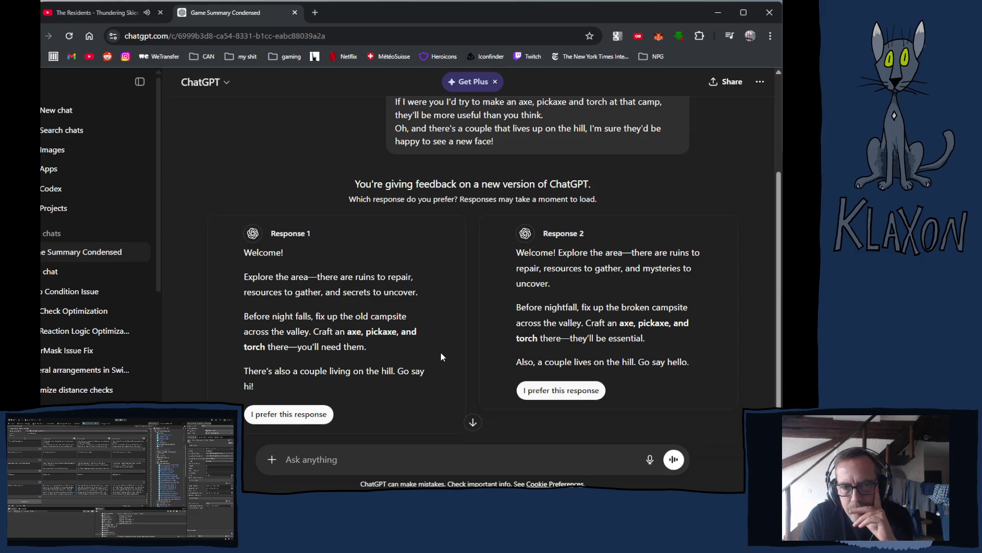
pyautogui.scroll(-1, 442, 356)
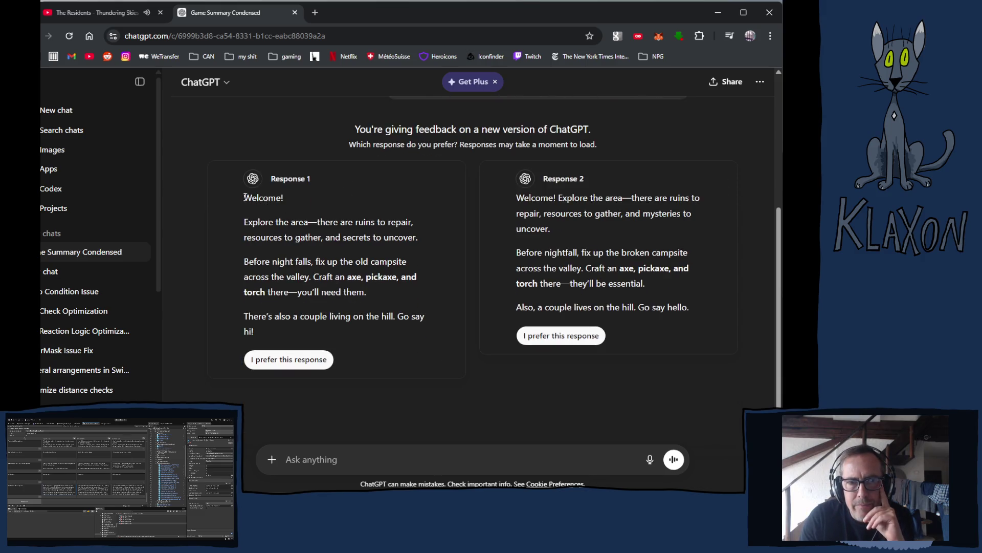
# Select Response 1's text from 'Welcome!' through 'Go say hi!' and copy it.
pyautogui.moveTo(244, 198); pyautogui.dragTo(322, 334)
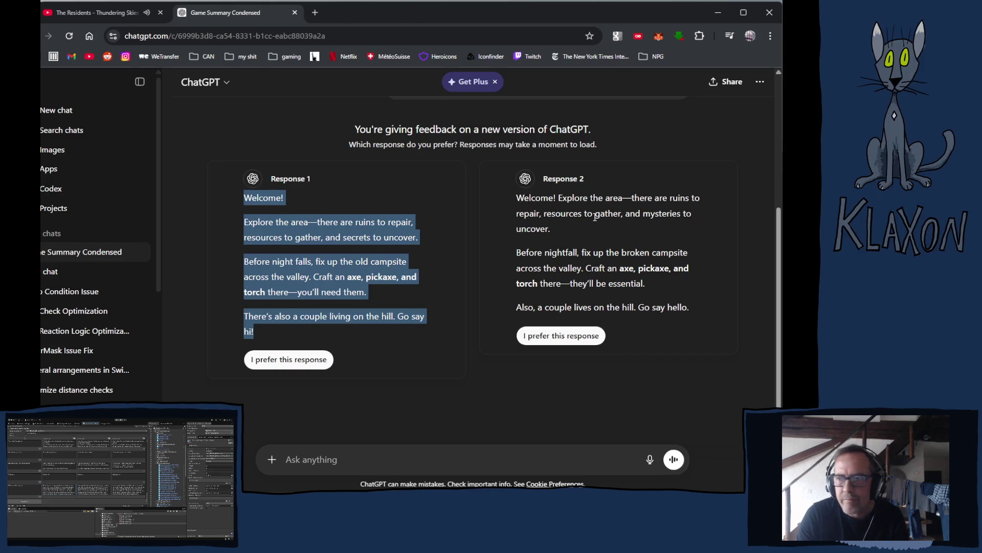
pyautogui.press('super+shift+Left')
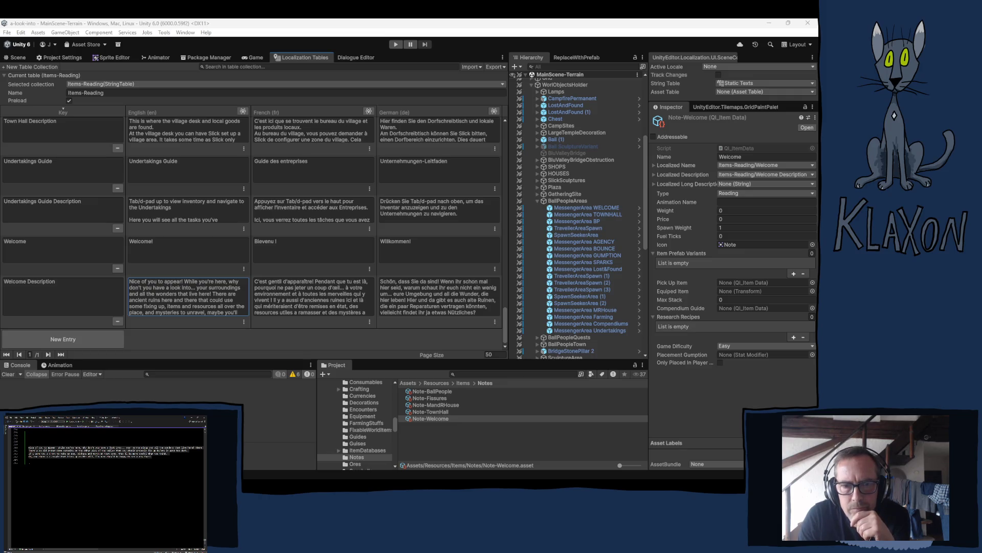
# Paste the condensed text over the English Welcome Description and add two empty lines after it.
pyautogui.click(202, 305)
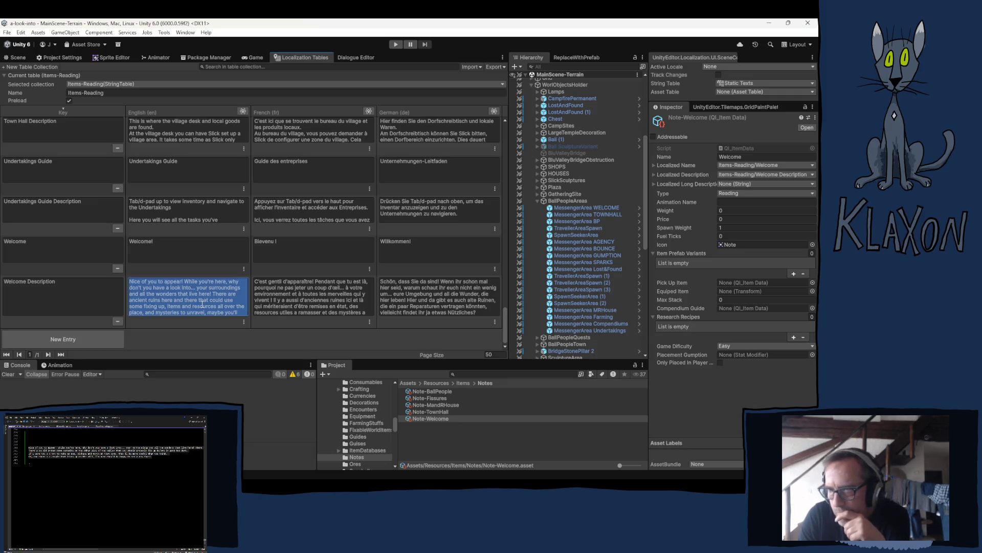
pyautogui.write("Before night falls, fix up the old campsite across the valley. Craft an **axe, pickaxe, and torch** there—you'll need them.  There's also a couple living on the hill. Go say hi!")
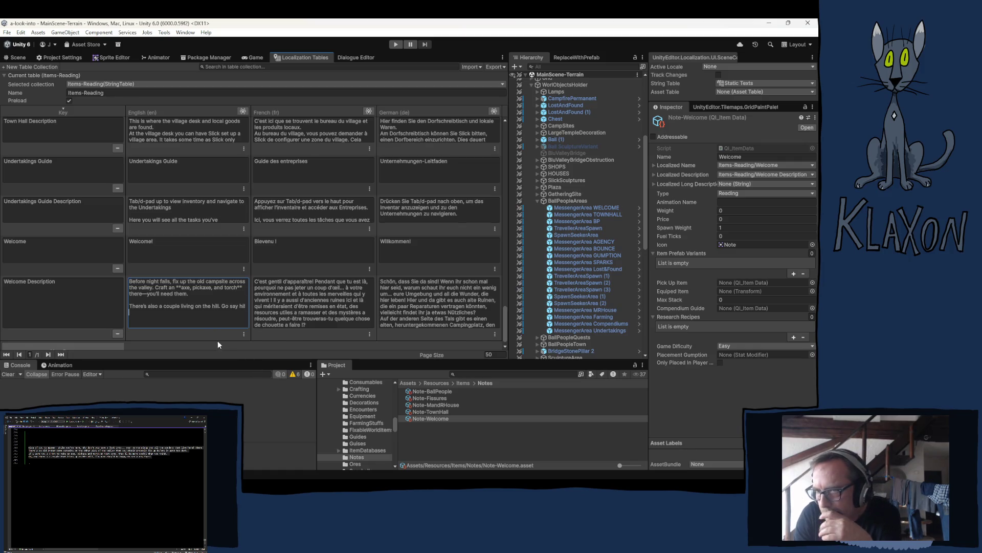
pyautogui.scroll(-1, 142, 307)
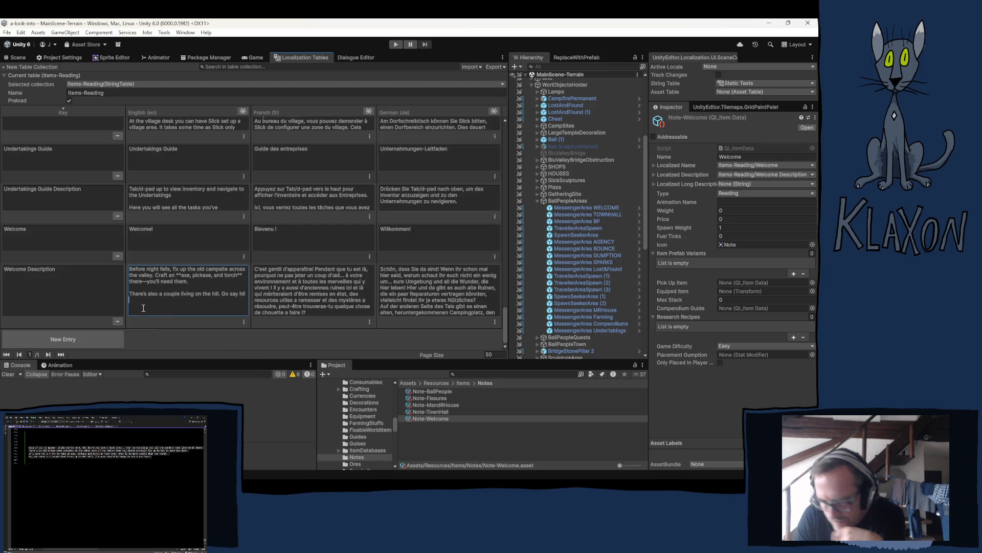
pyautogui.press('Return')
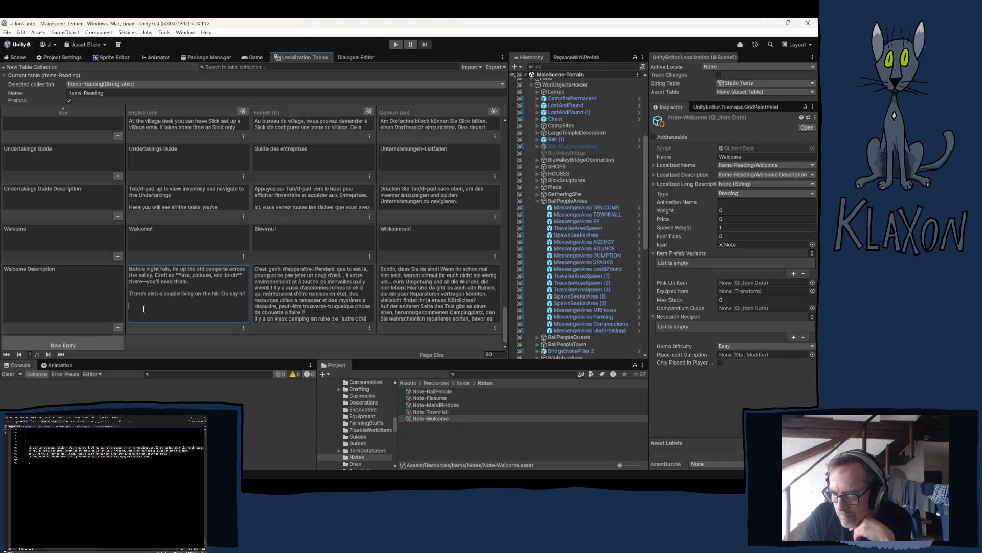
pyautogui.press('Return')
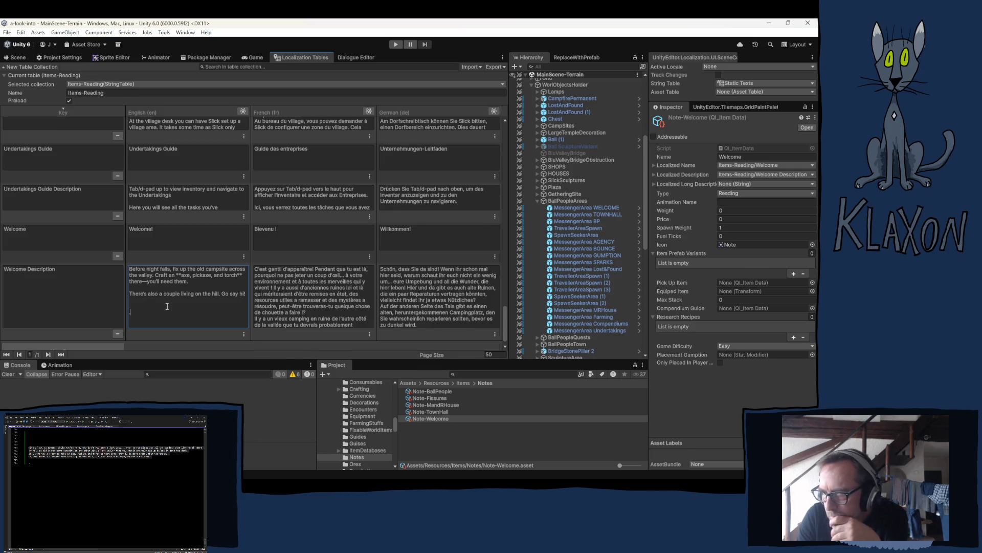
pyautogui.click(321, 290)
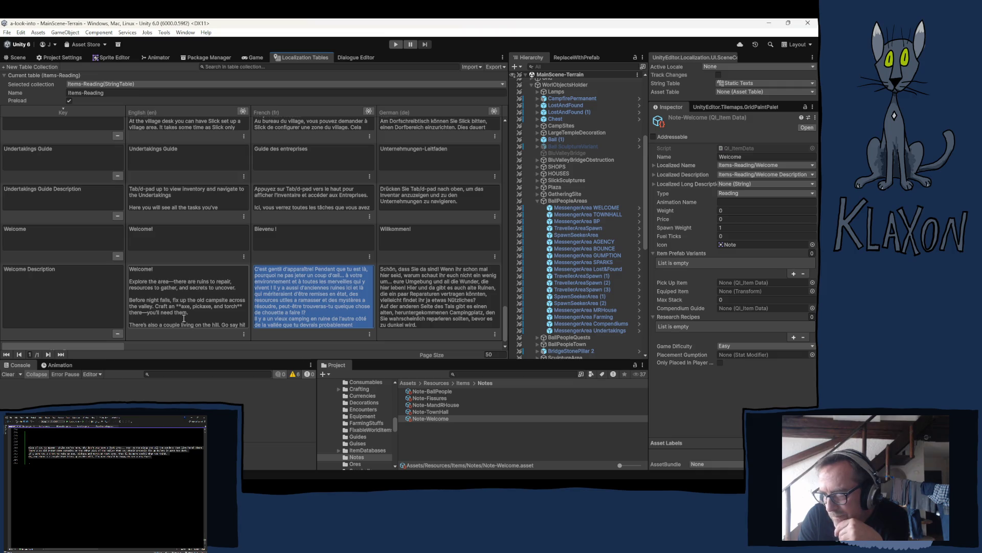
pyautogui.click(141, 312)
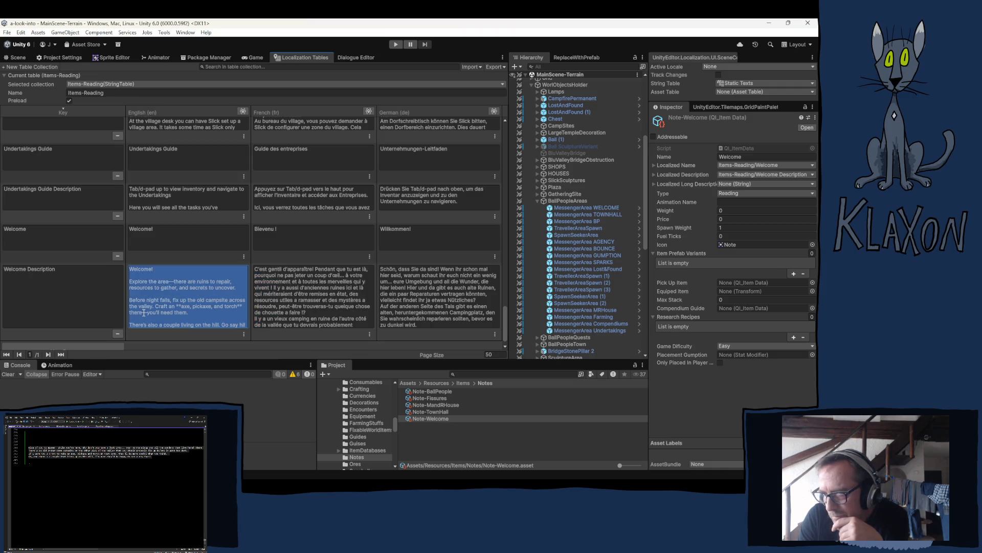
# Replace the dash after 'there' with ', you'll probably' in the English text.
pyautogui.moveTo(143, 312); pyautogui.dragTo(149, 316)
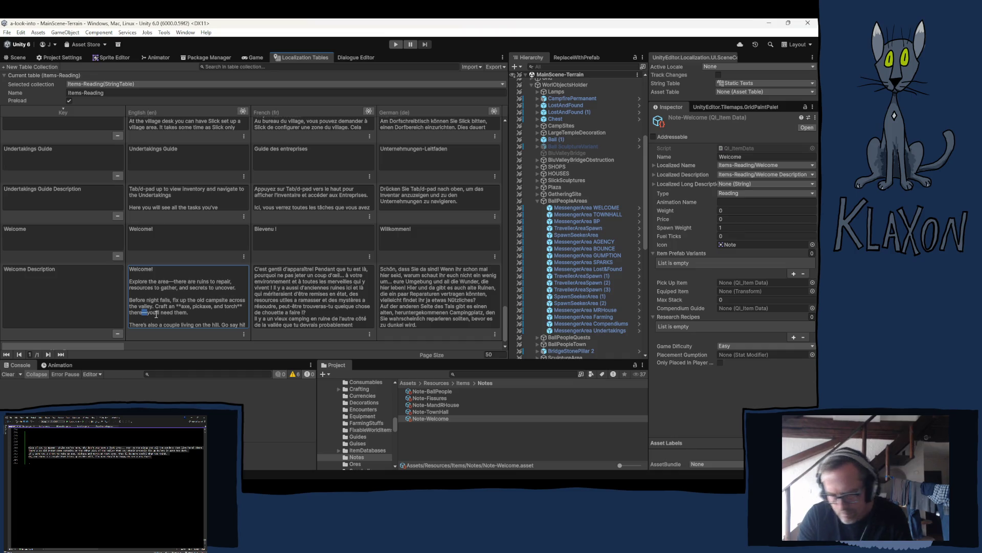
pyautogui.write('-')
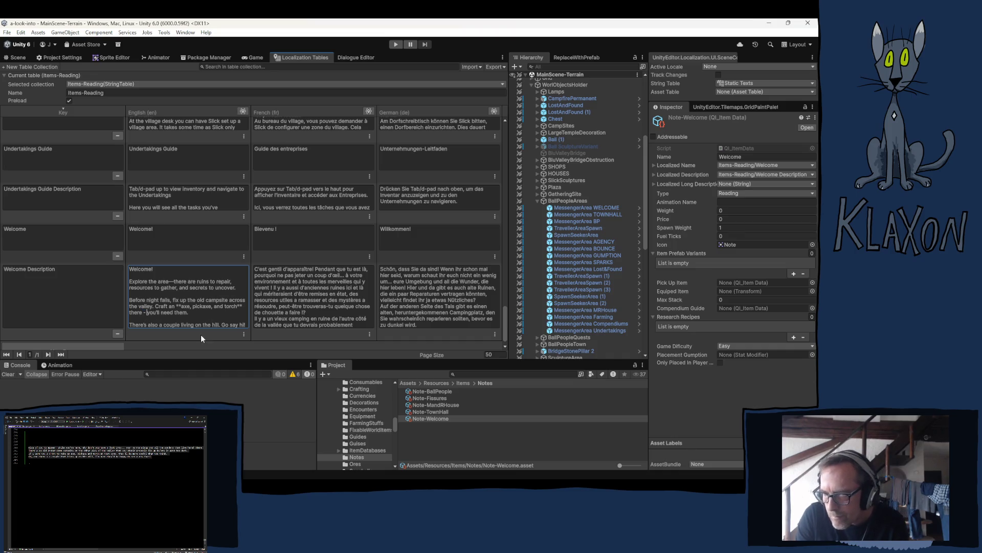
pyautogui.press('BackSpace')
pyautogui.press('BackSpace')
pyautogui.press('BackSpace')
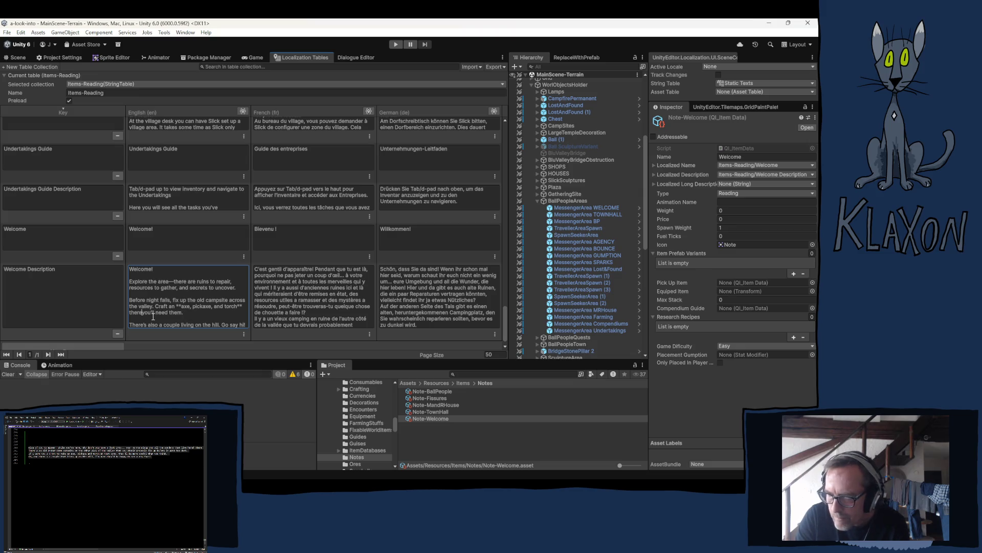
pyautogui.write(", you'll p")
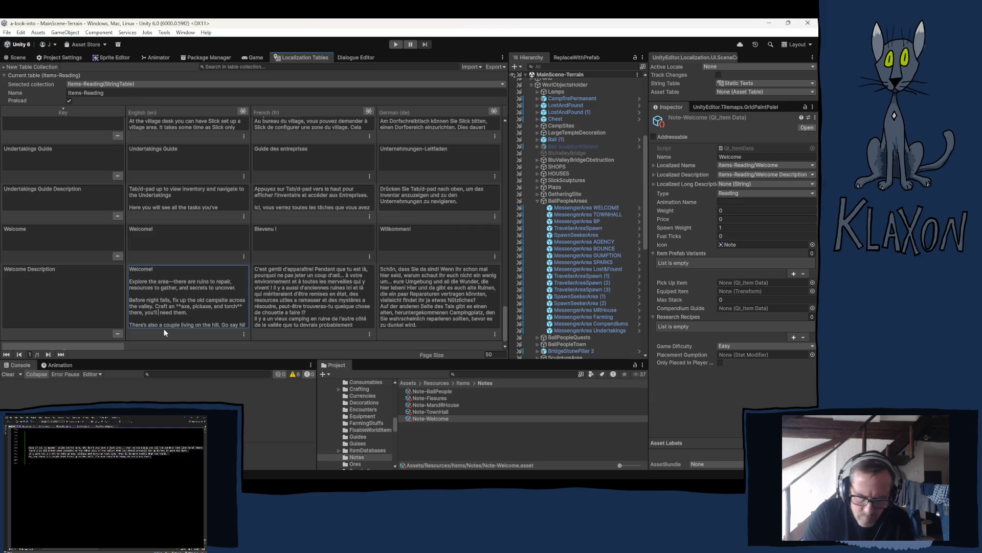
pyautogui.write('robably')
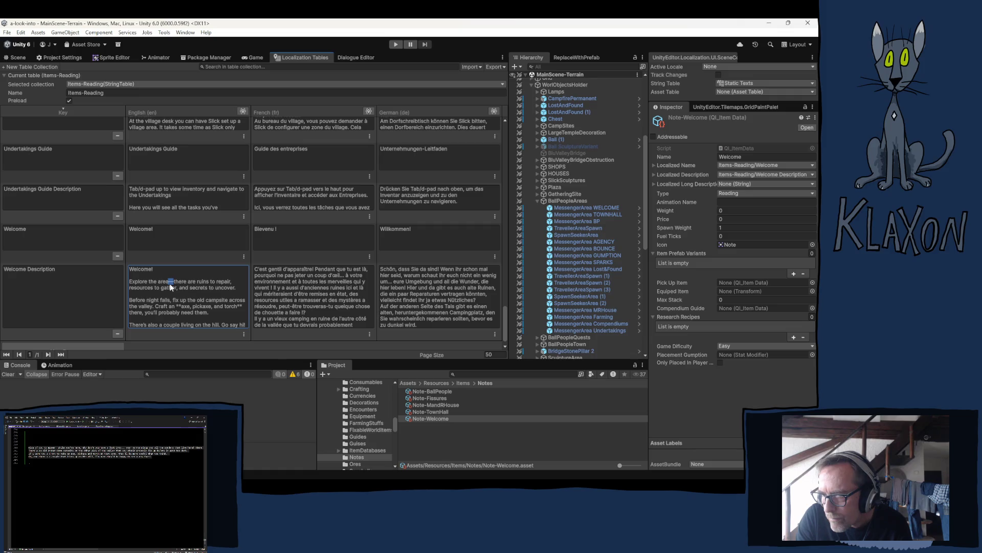
# Change 'area—' to 'valley,' so the text begins 'Welcome! Explore the valley'.
pyautogui.moveTo(171, 285); pyautogui.dragTo(158, 284)
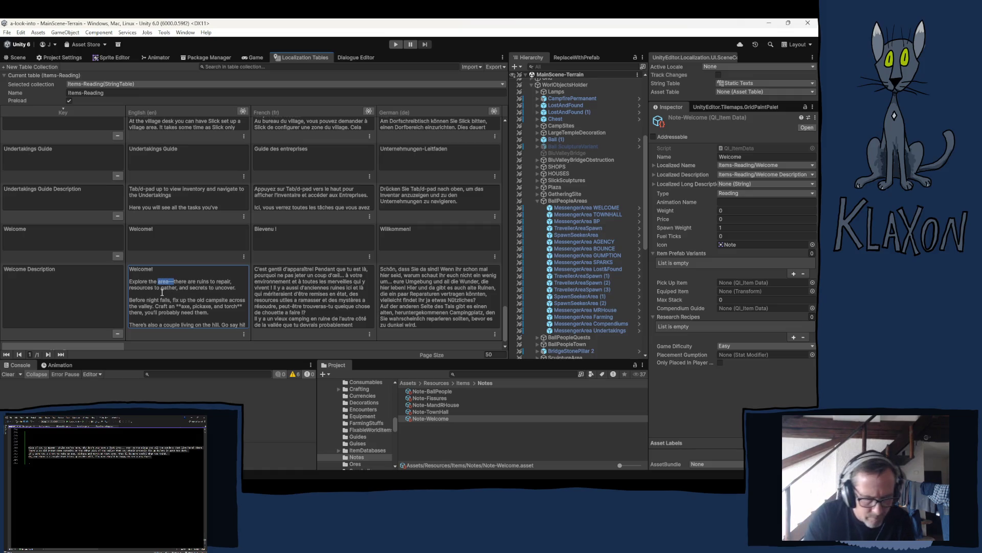
pyautogui.write('valley')
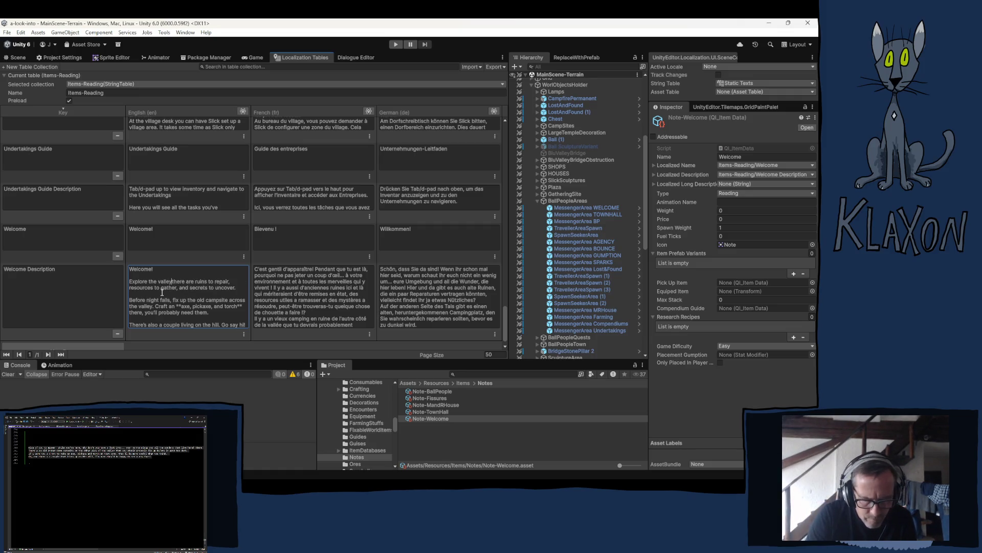
pyautogui.write(',')
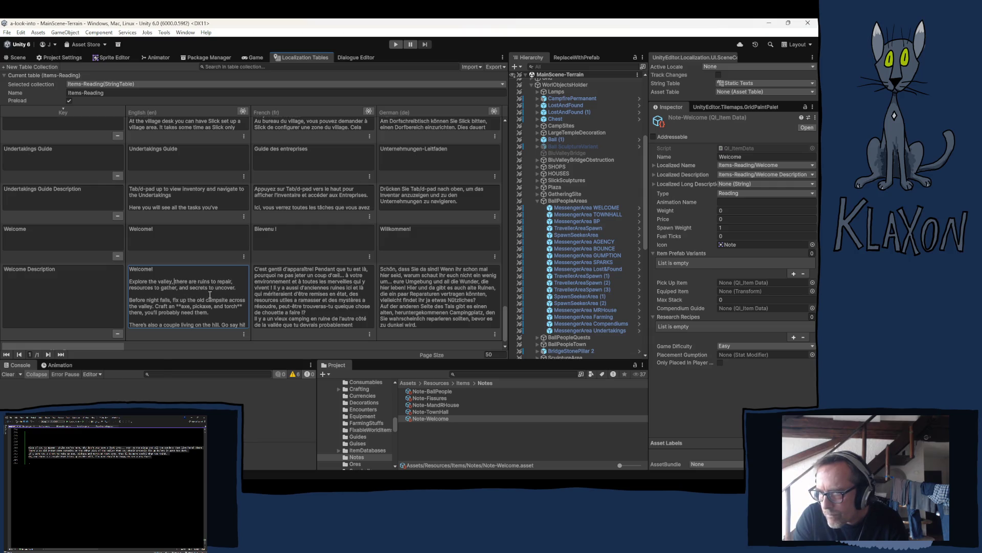
pyautogui.scroll(-1, 189, 287)
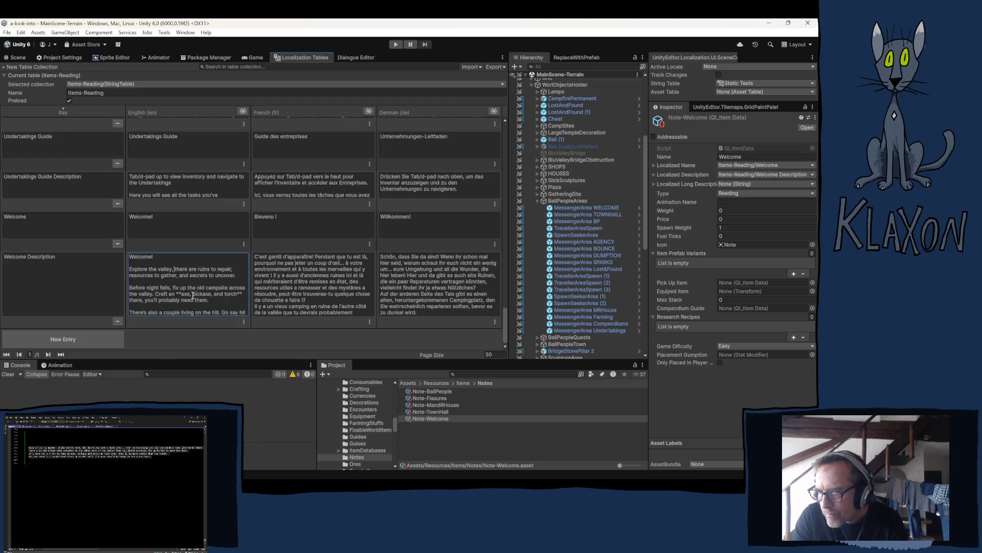
pyautogui.moveTo(225, 303); pyautogui.dragTo(232, 321)
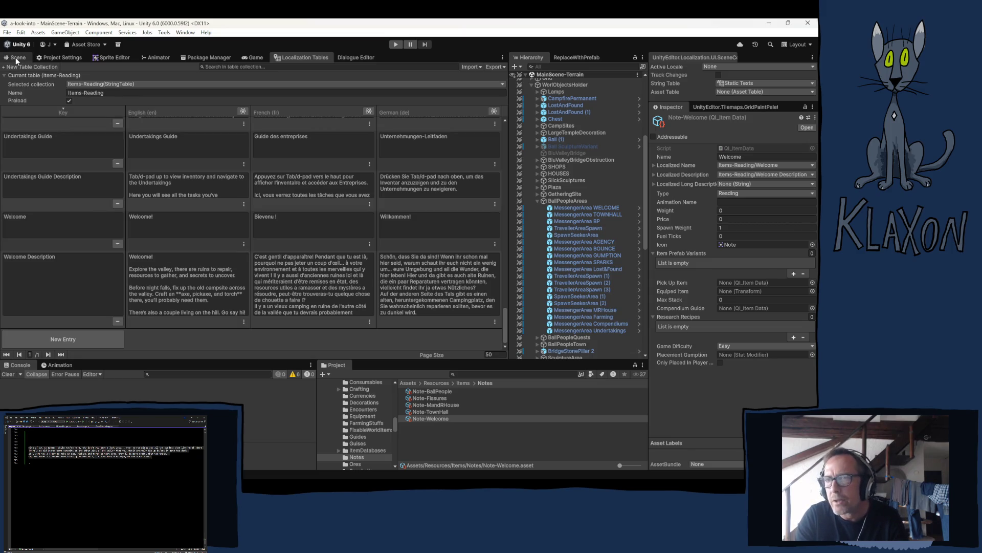
pyautogui.hotkey('ctrl', '1')
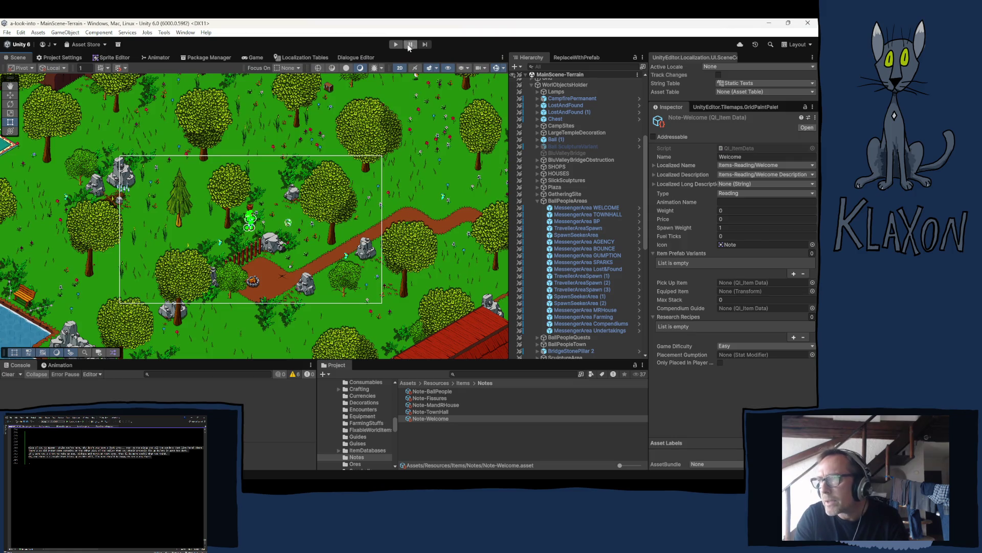
# Start play mode from the toolbar and wait for the title screen's main menu.
pyautogui.click(398, 47)
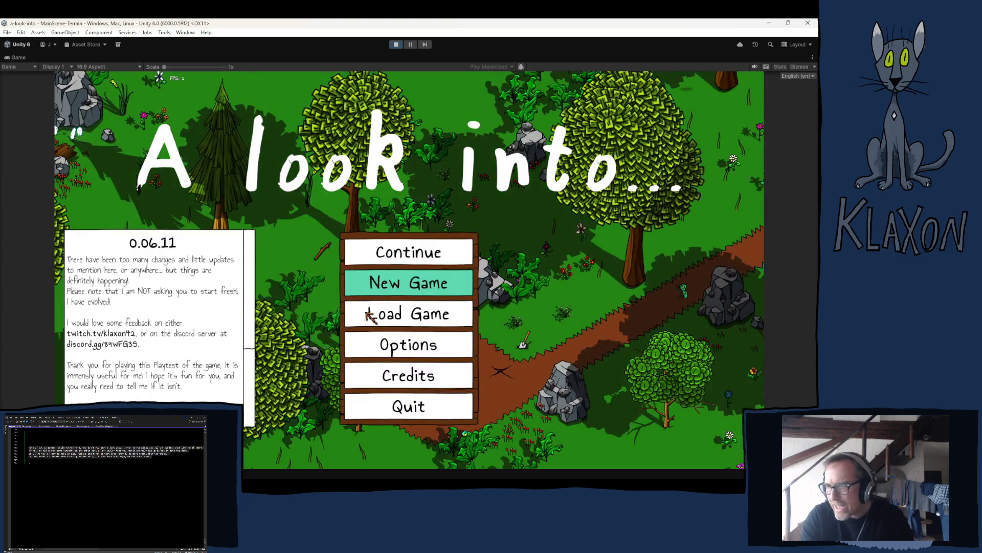
# Start a new game and create a new named character.
pyautogui.click(413, 281)
pyautogui.click(366, 331)
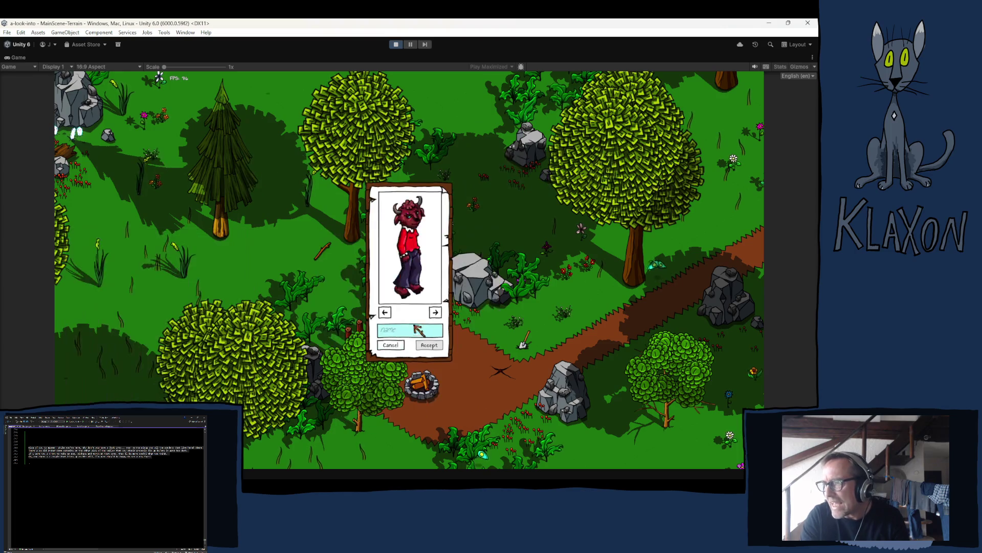
pyautogui.write('jzt')
pyautogui.click(429, 345)
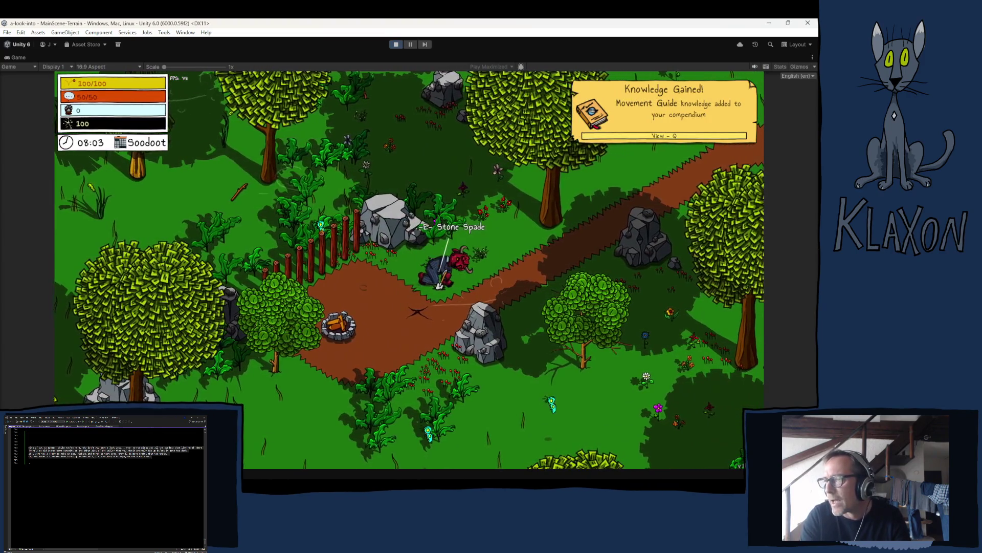
# Pick up the stone spade, dig soil in the minigame, and reach the Welcome popup.
pyautogui.press('e')
pyautogui.press('a')
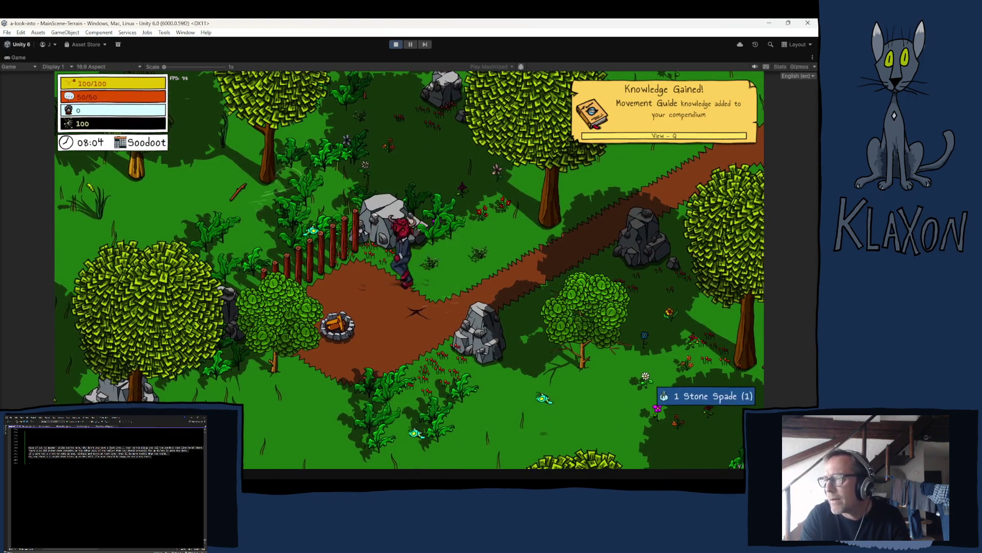
pyautogui.press('i')
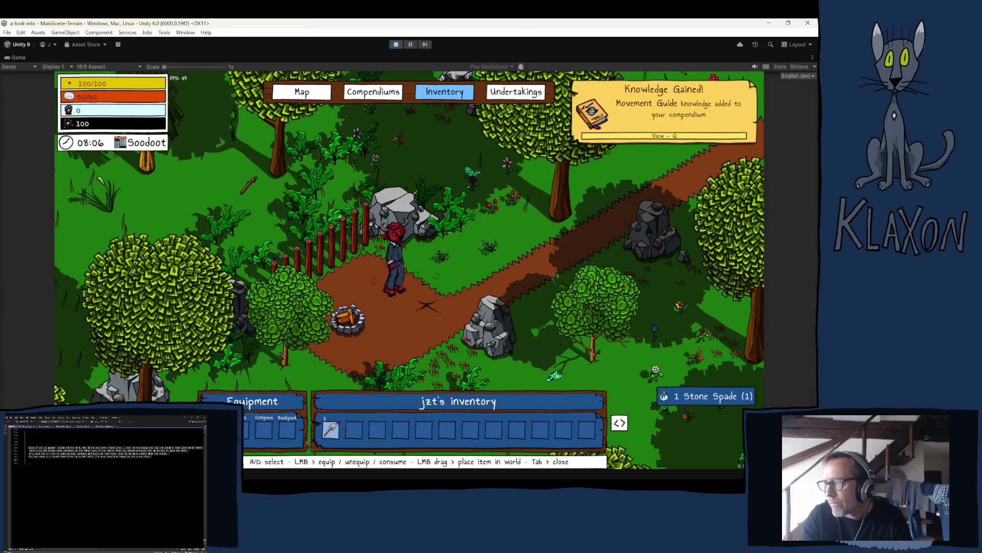
pyautogui.press('i')
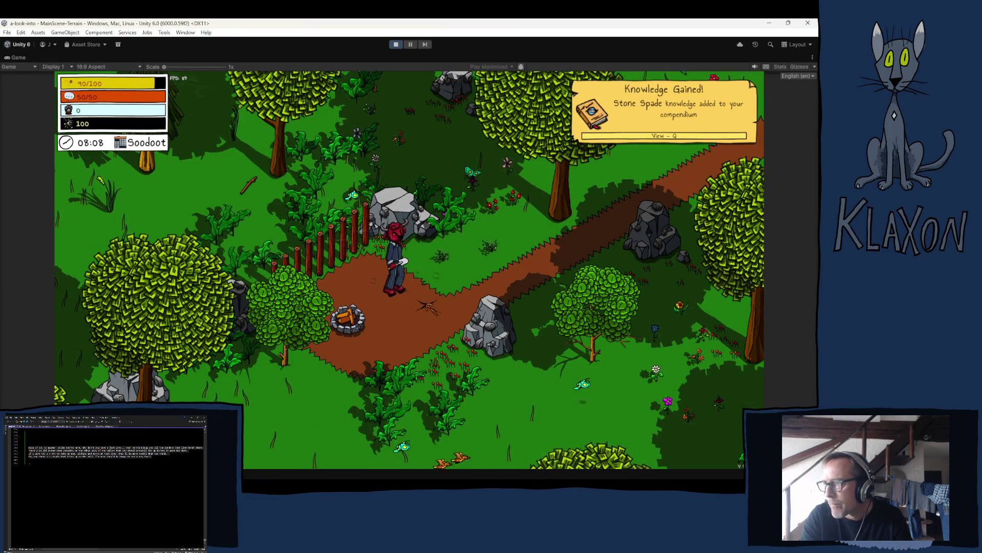
pyautogui.click(420, 313)
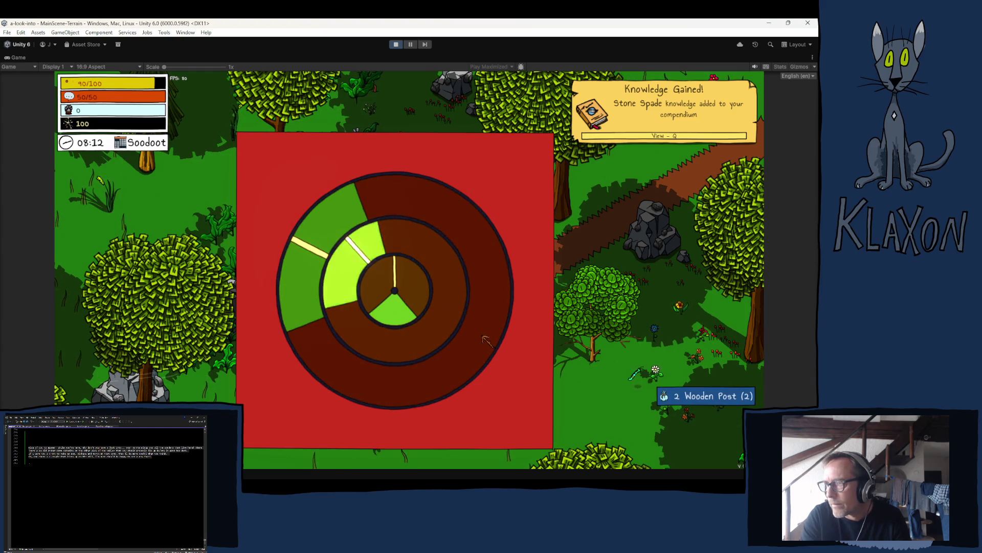
pyautogui.click(483, 338)
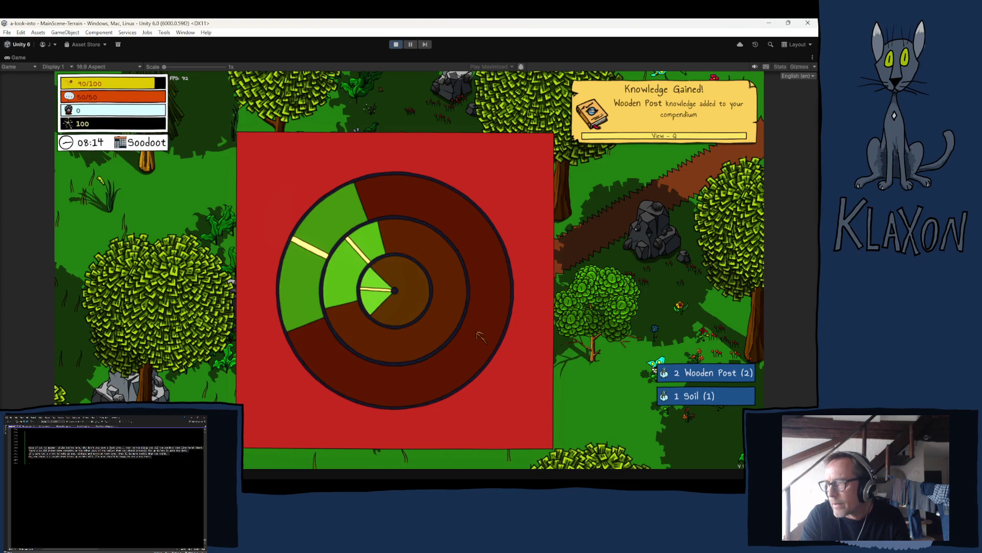
pyautogui.press('Tab')
pyautogui.press('Tab')
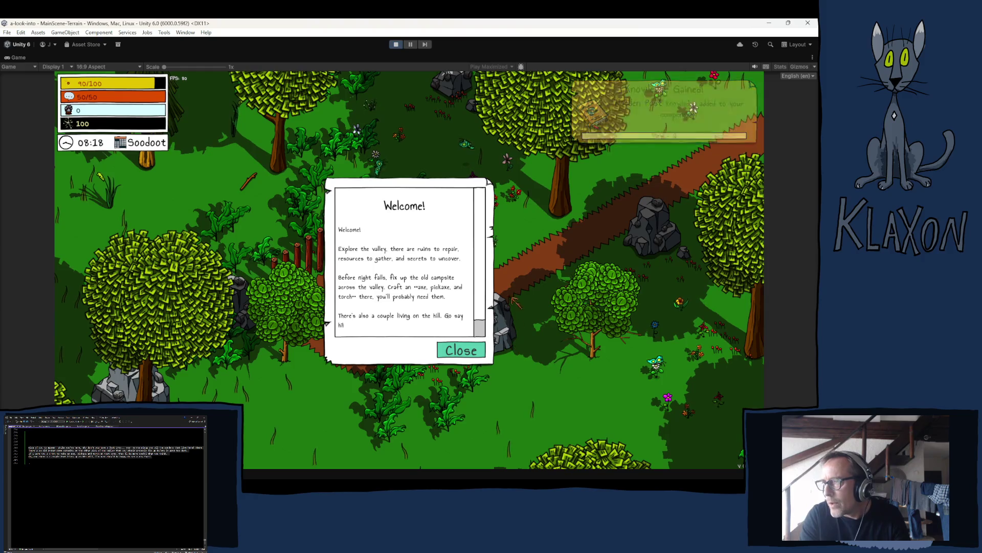
# Read through the condensed Welcome text beginning 'Explore the valley, there are ruins'.
pyautogui.scroll(-1, 482, 268)
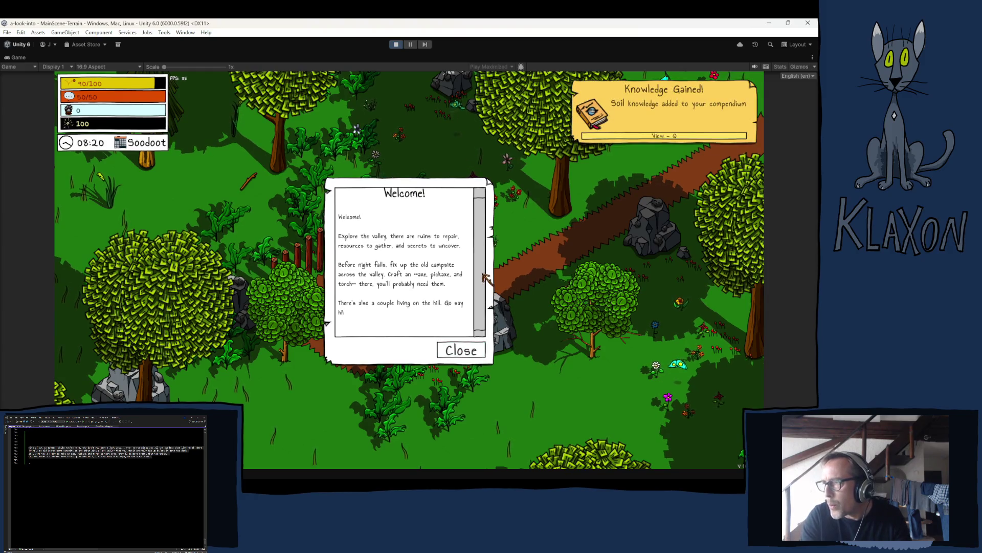
pyautogui.scroll(1, 450, 282)
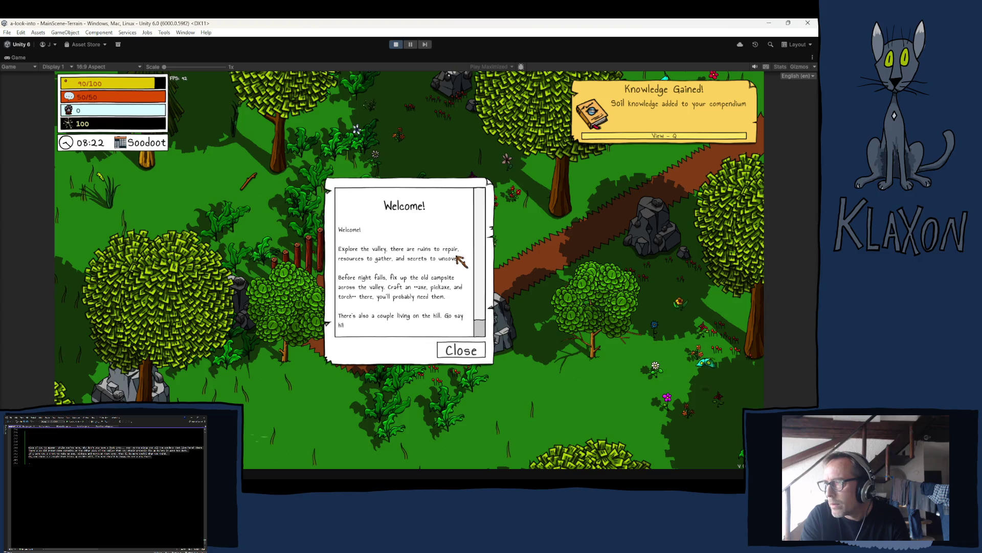
pyautogui.scroll(-3, 486, 255)
pyautogui.scroll(3, 489, 258)
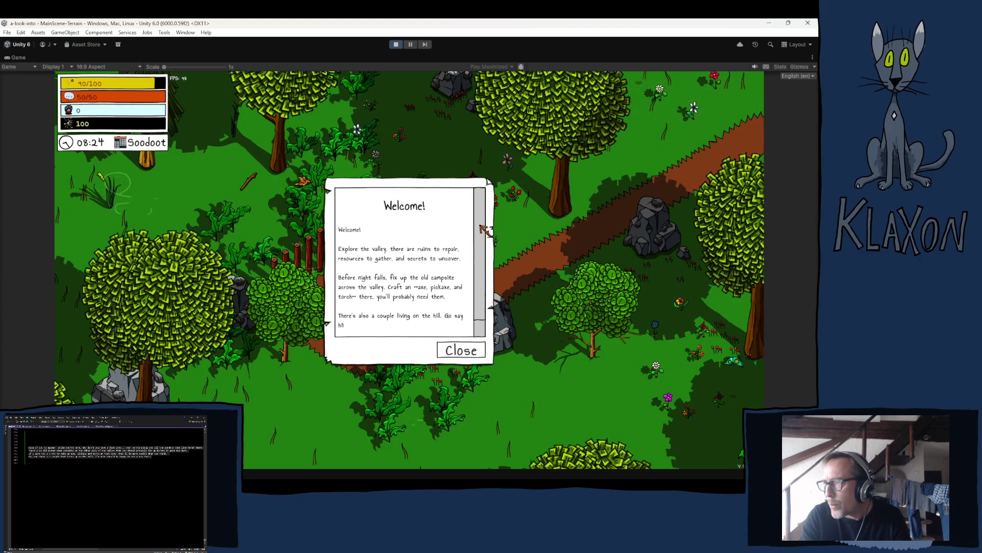
pyautogui.scroll(-3, 483, 227)
pyautogui.scroll(3, 487, 288)
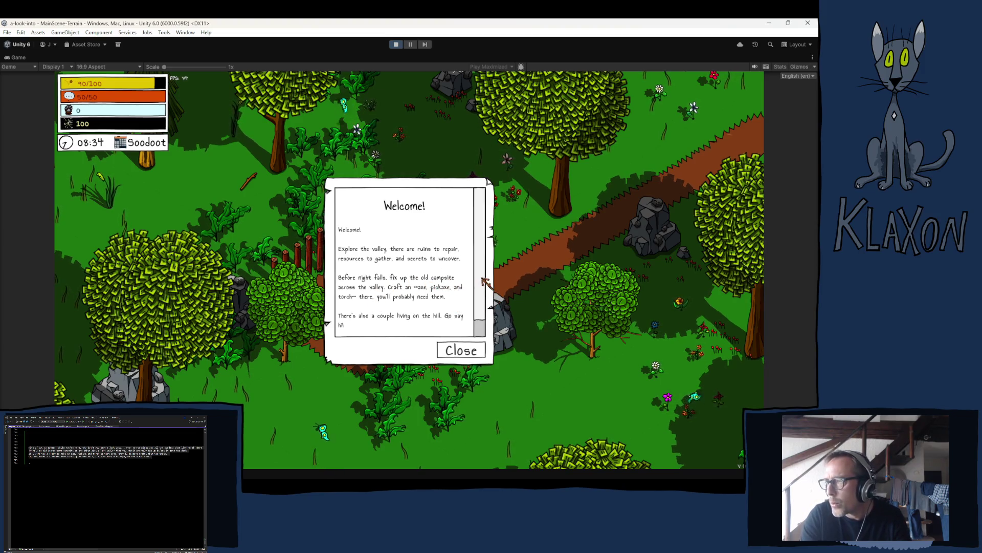
pyautogui.scroll(-2, 488, 297)
pyautogui.scroll(2, 409, 256)
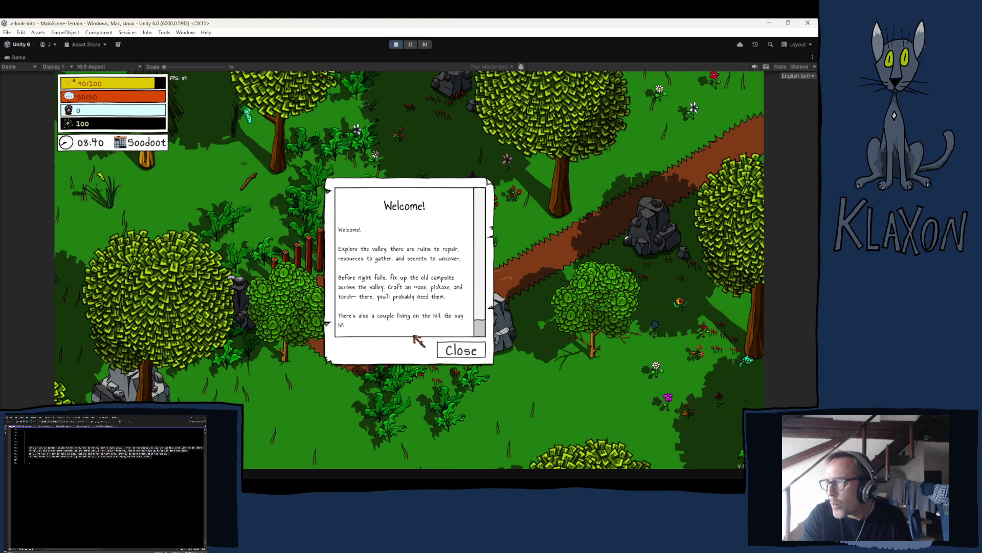
# Close the Welcome note and stop play mode.
pyautogui.click(462, 350)
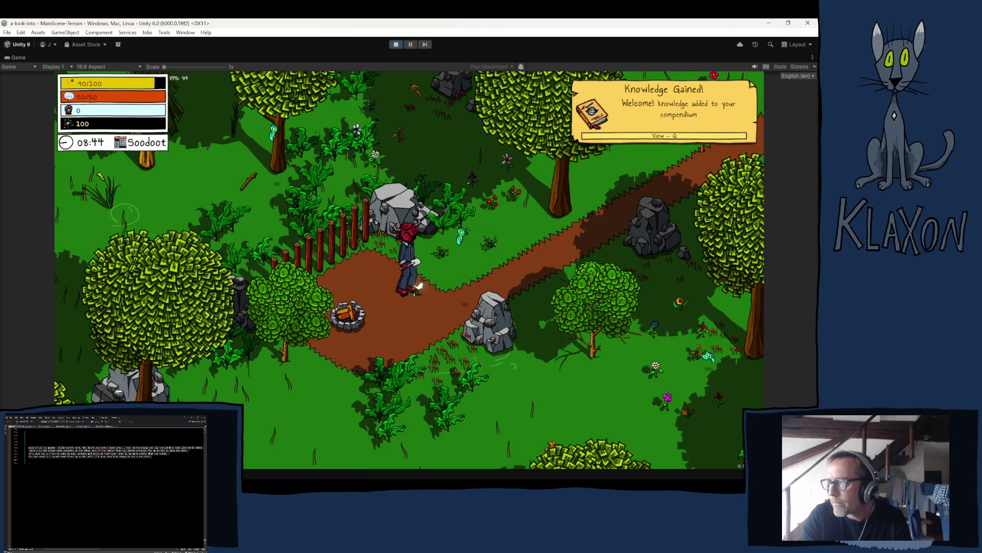
pyautogui.press('a')
pyautogui.click(394, 44)
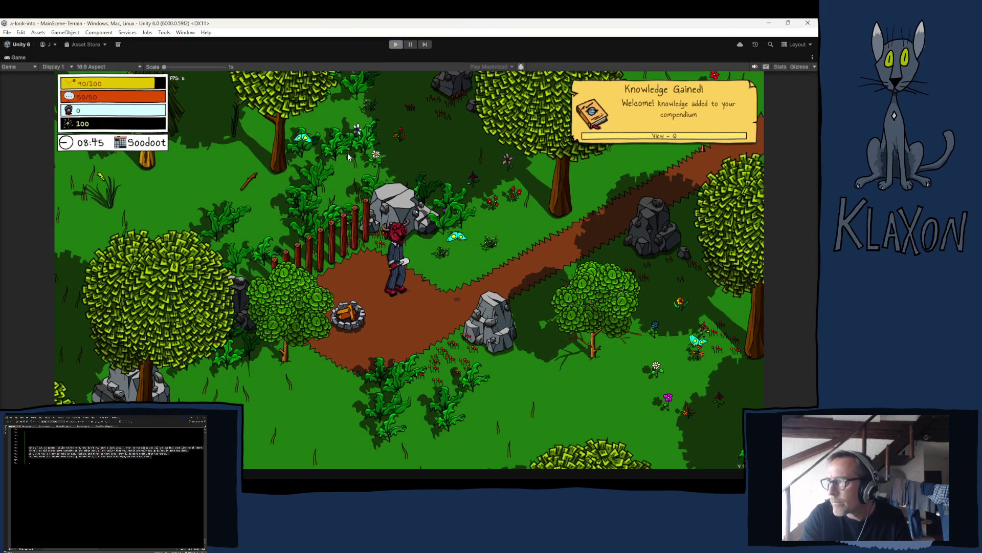
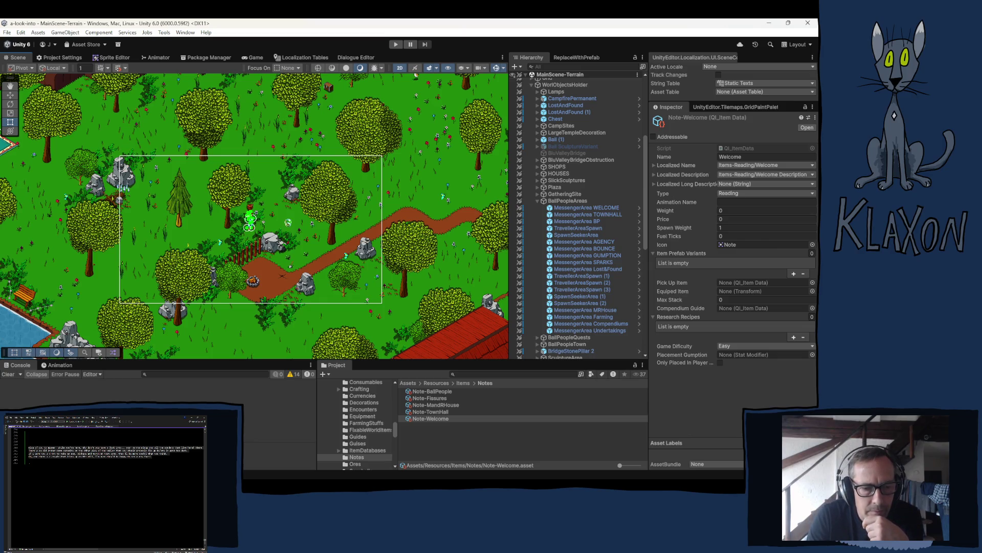
# Delete the drafted welcome message paragraph, lines 739–745, at the end of story.txt.
pyautogui.hotkey('alt', 'Tab')
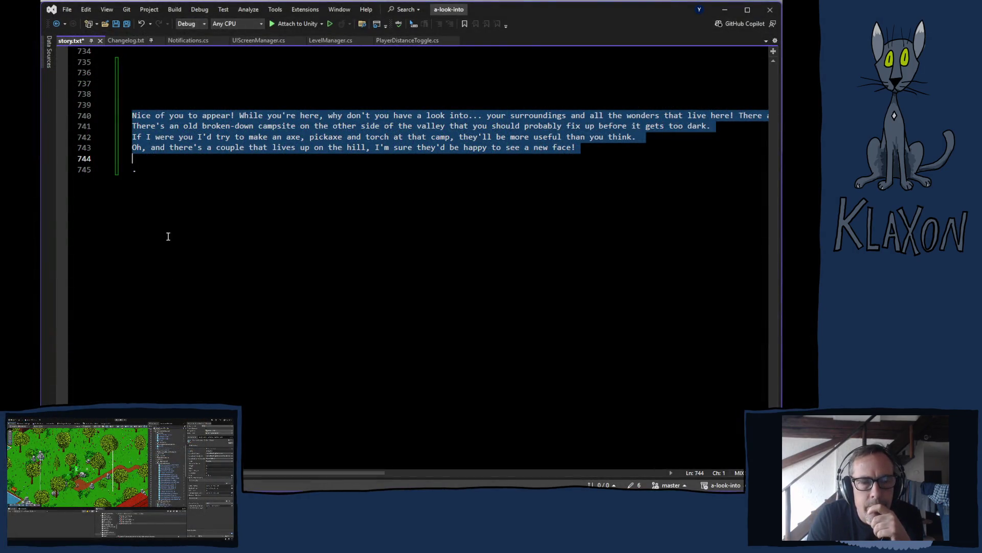
pyautogui.scroll(3, 168, 236)
pyautogui.moveTo(142, 202)
pyautogui.mouseDown()
pyautogui.moveTo(138, 234)
pyautogui.moveTo(196, 290)
pyautogui.mouseUp()
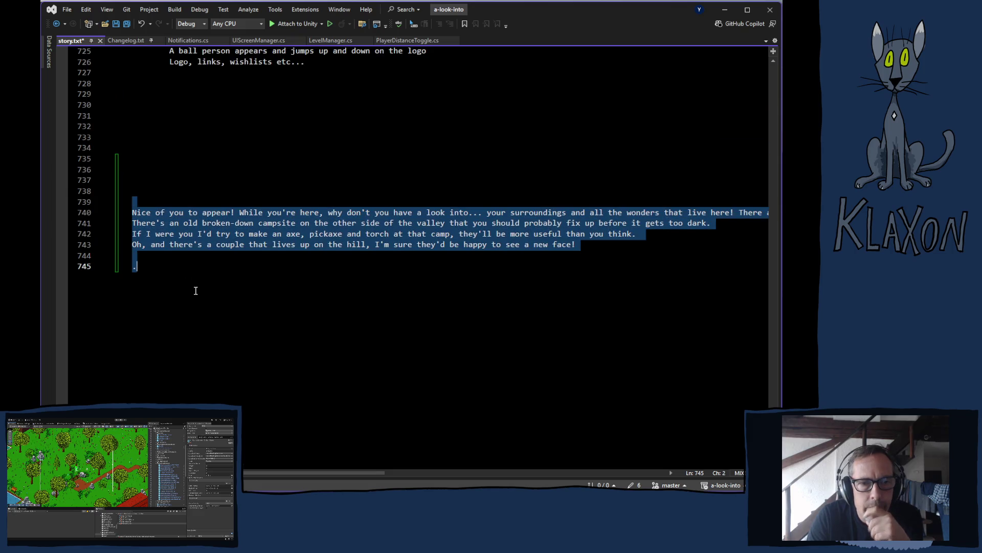
pyautogui.press('Delete')
# Scroll up through story.txt to review the remaining notes.
pyautogui.scroll(12, 213, 282)
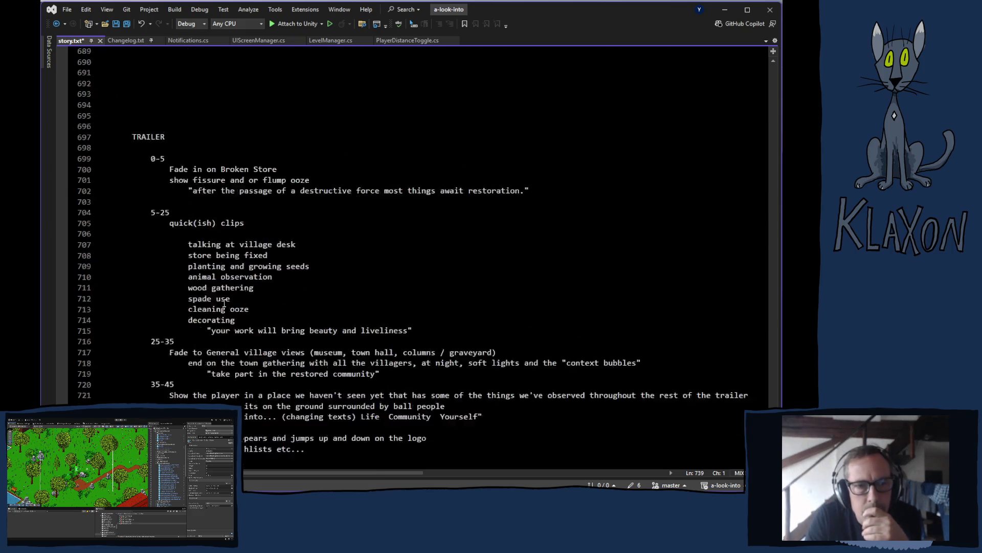
pyautogui.scroll(17, 224, 303)
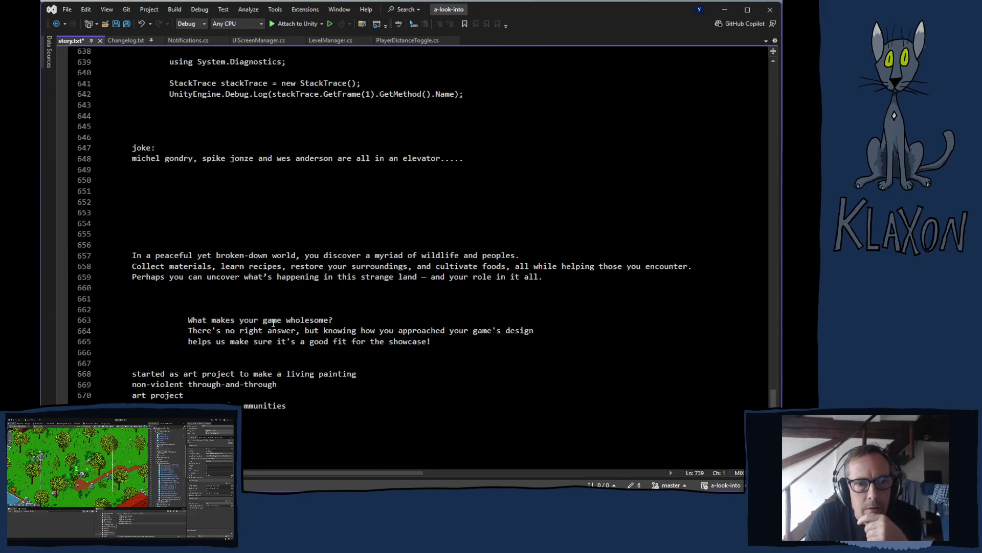
pyautogui.scroll(13, 274, 323)
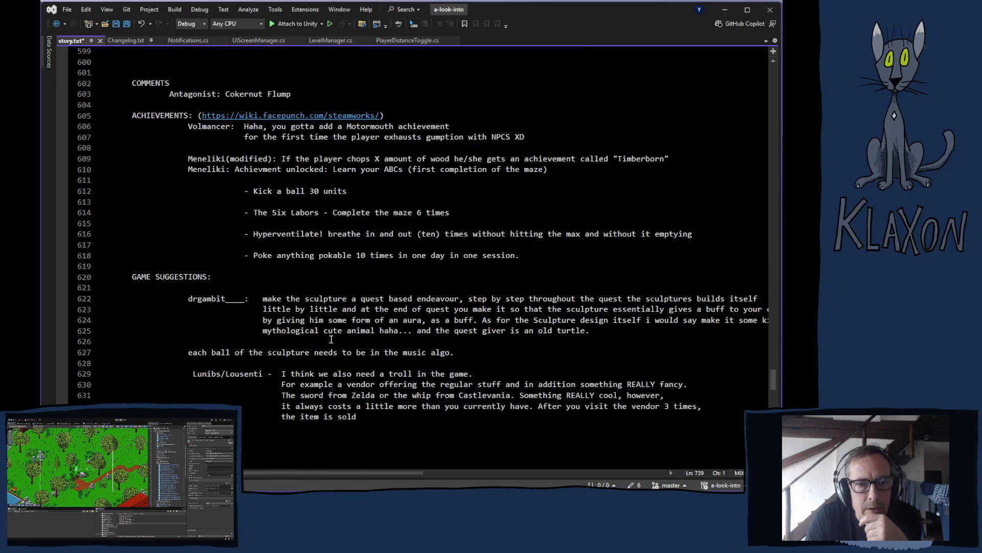
pyautogui.scroll(16, 331, 339)
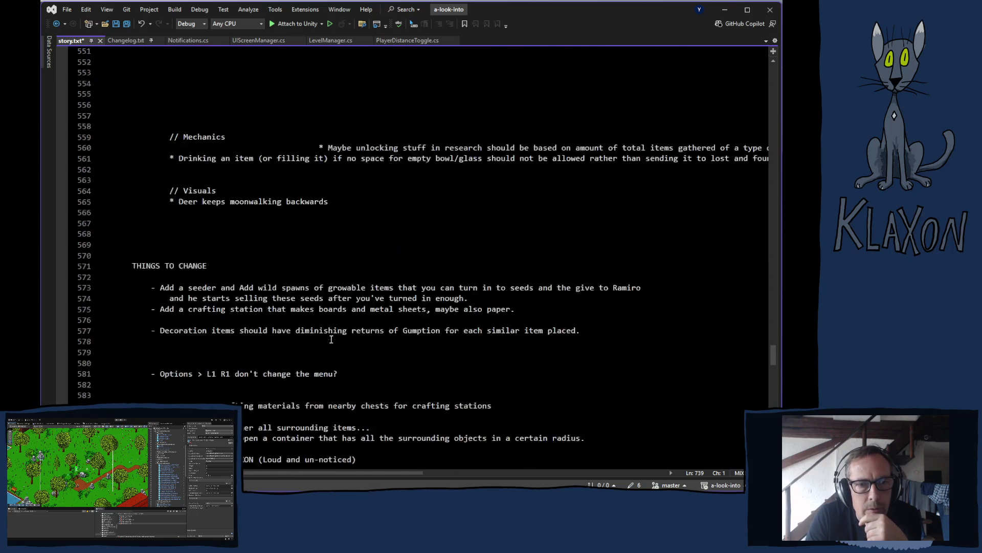
pyautogui.scroll(13, 331, 339)
pyautogui.scroll(-20, 323, 339)
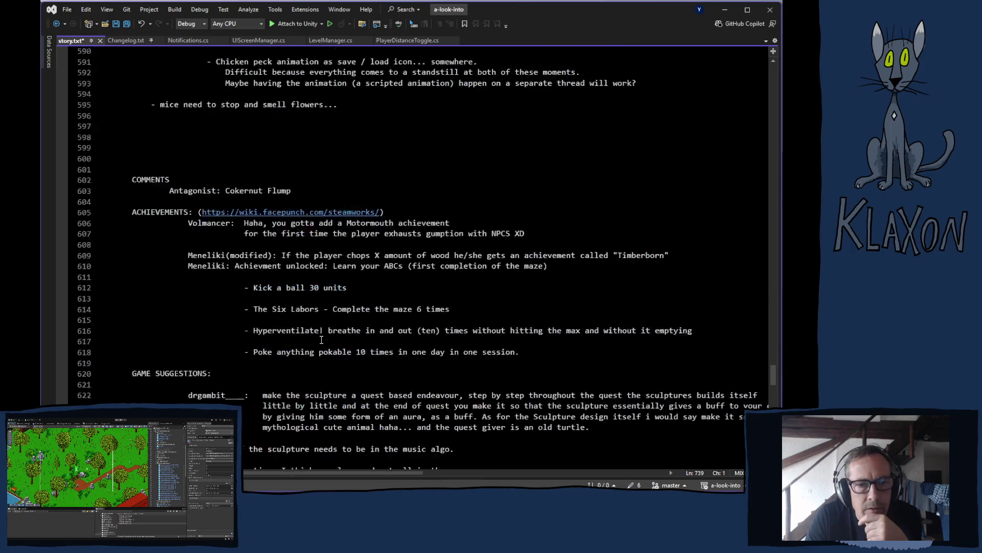
pyautogui.scroll(-20, 321, 339)
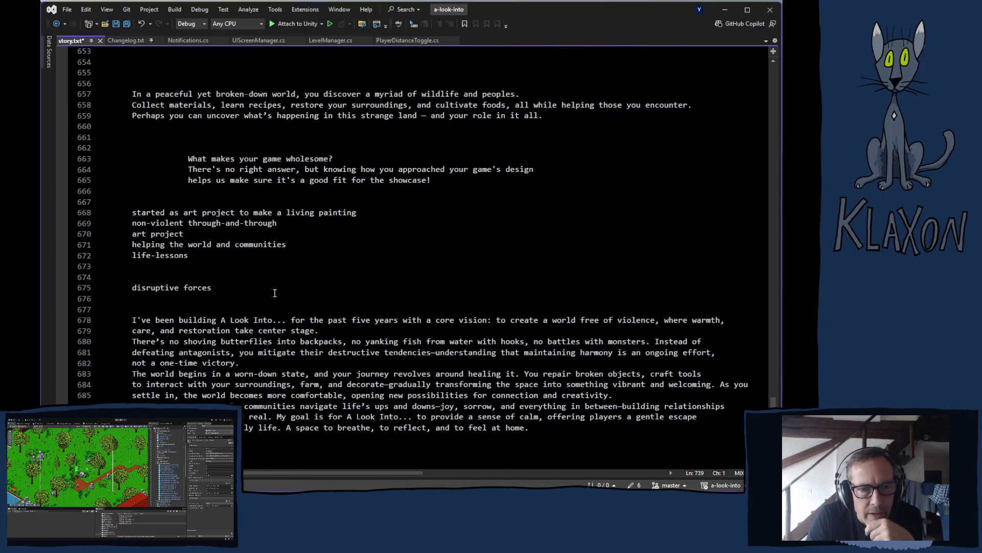
pyautogui.scroll(-15, 275, 293)
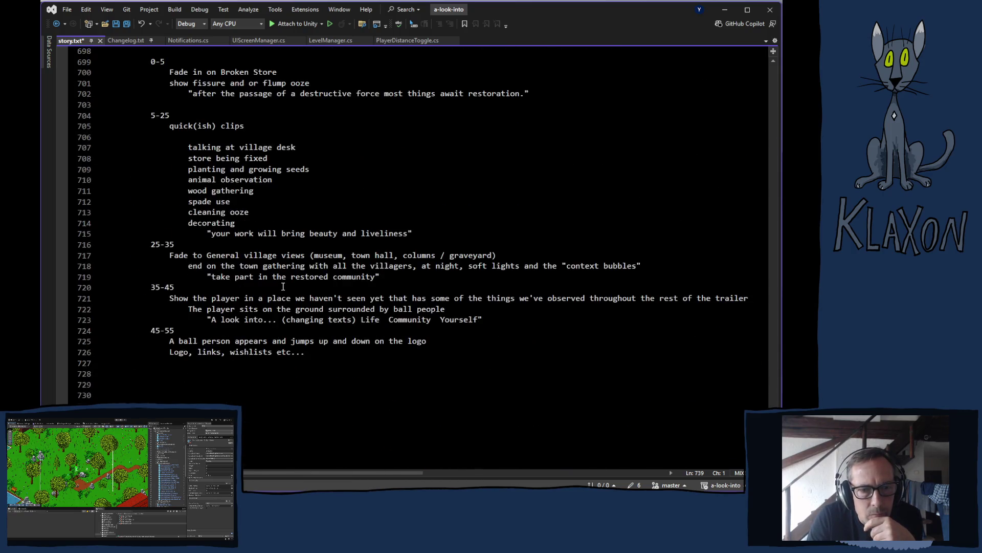
pyautogui.scroll(-5, 282, 285)
pyautogui.scroll(20, 280, 284)
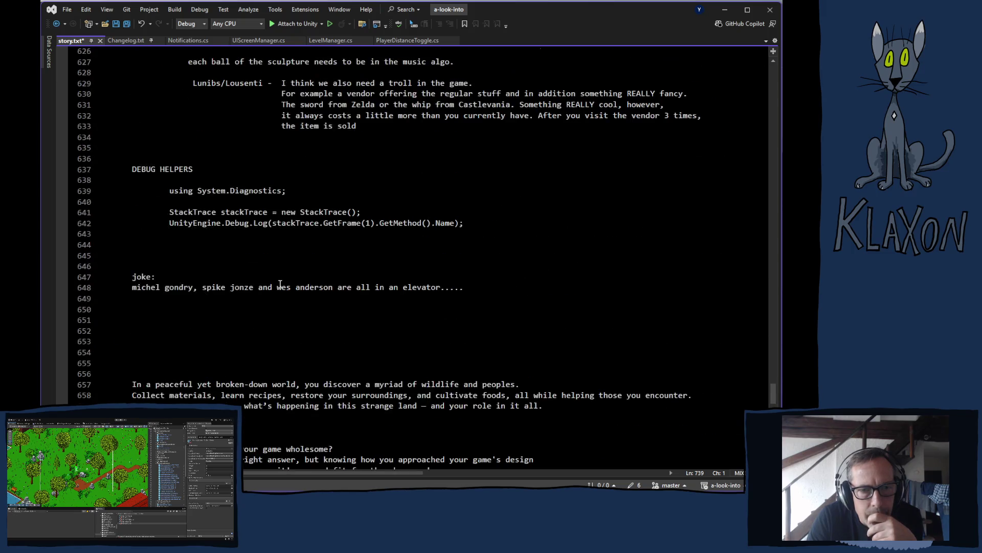
pyautogui.scroll(8, 280, 283)
pyautogui.scroll(-7, 251, 289)
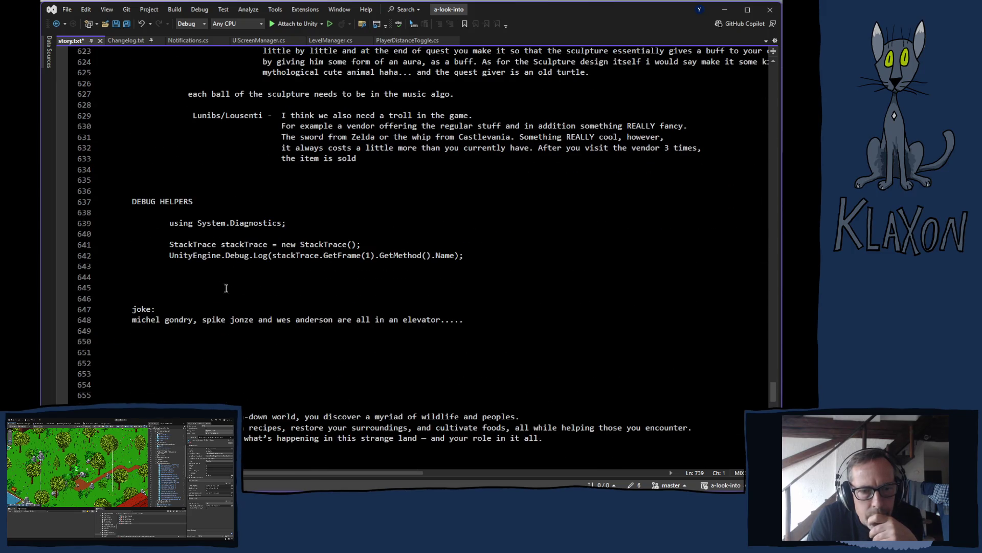
pyautogui.scroll(8, 204, 333)
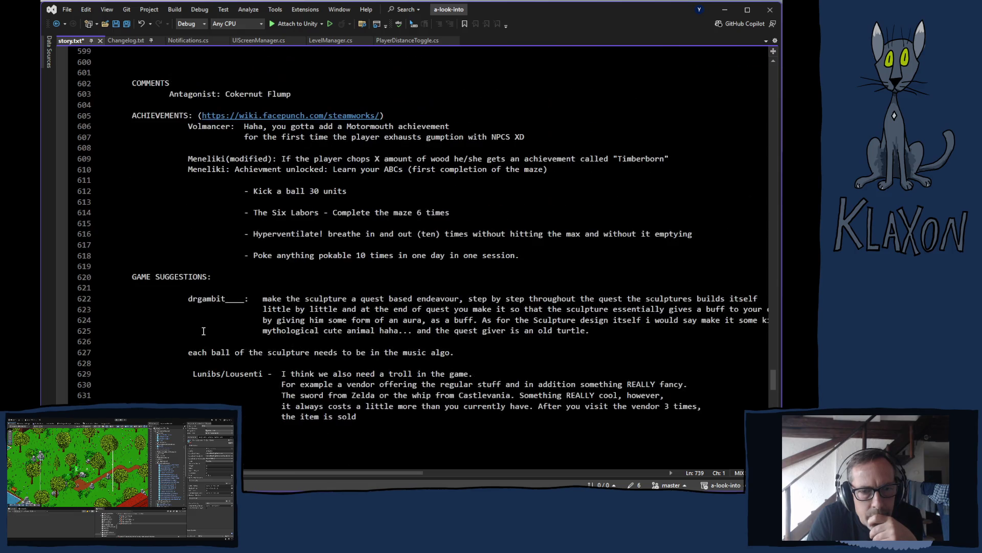
pyautogui.scroll(13, 204, 332)
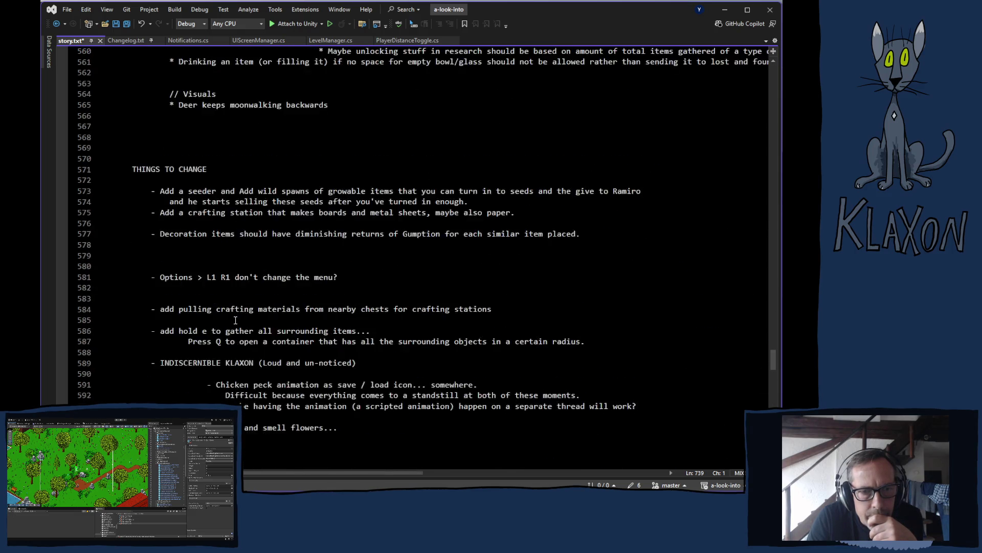
pyautogui.scroll(17, 235, 320)
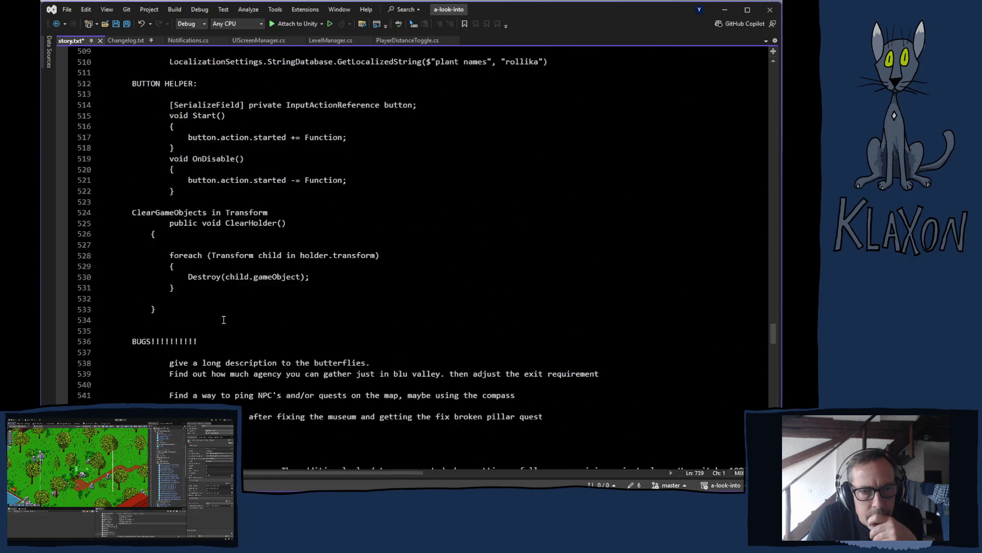
pyautogui.scroll(2, 224, 320)
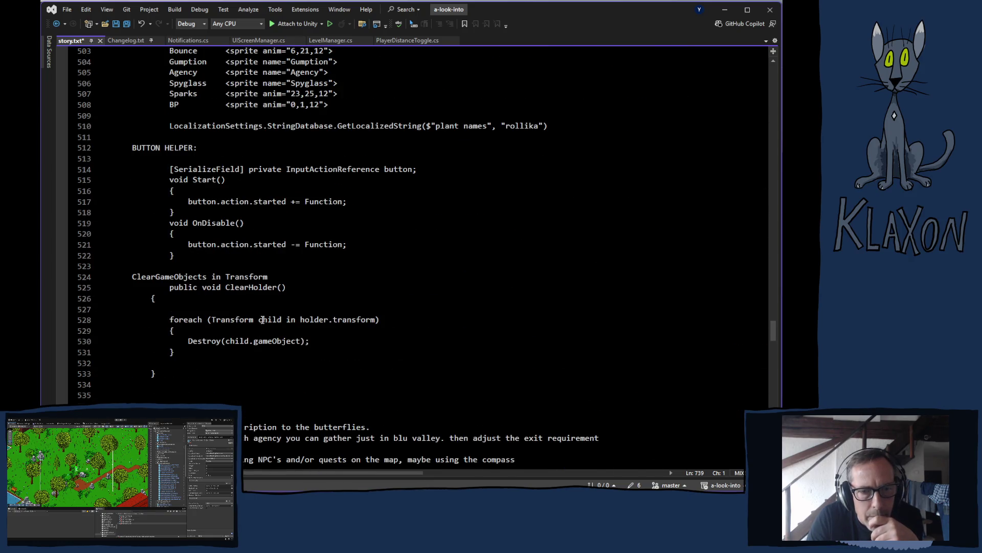
pyautogui.scroll(1, 264, 344)
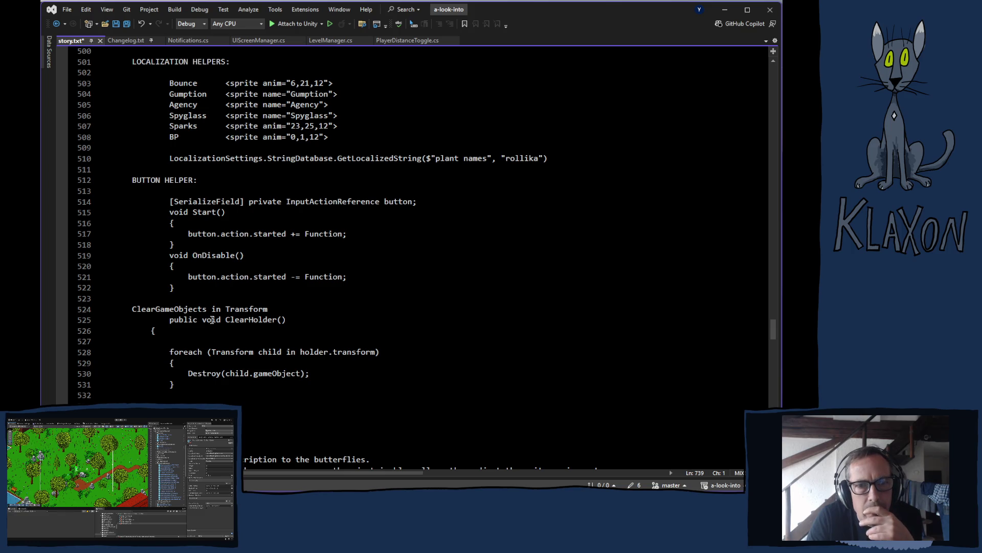
pyautogui.scroll(4, 210, 320)
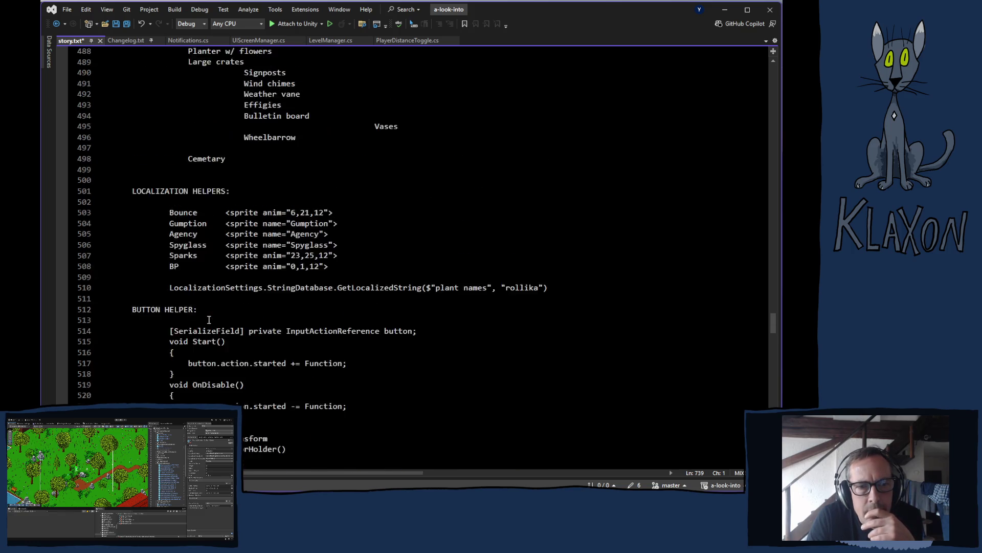
pyautogui.scroll(6, 209, 320)
pyautogui.scroll(-8, 209, 319)
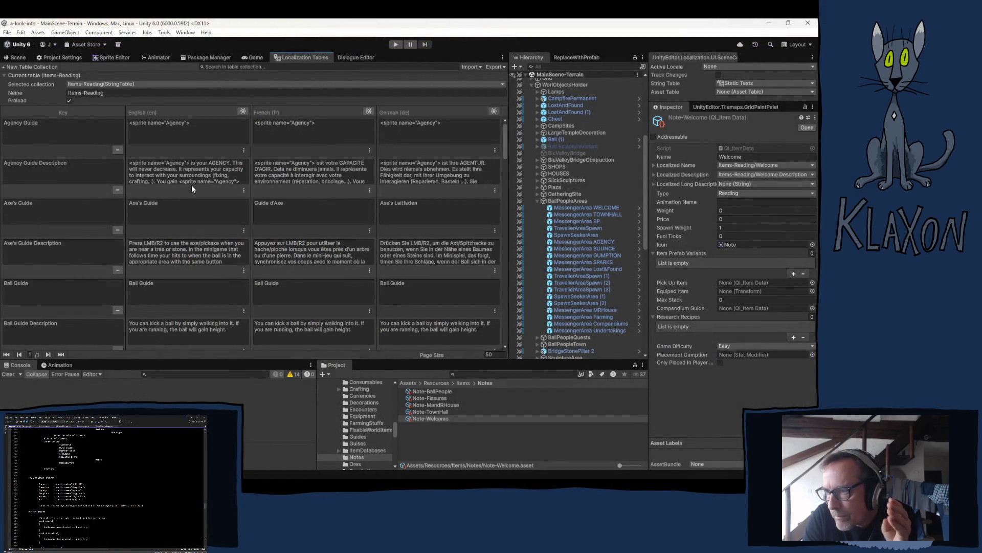
# Scroll the Items-Reading table down to the Welcome rows and back up to the top.
pyautogui.scroll(-10, 86, 191)
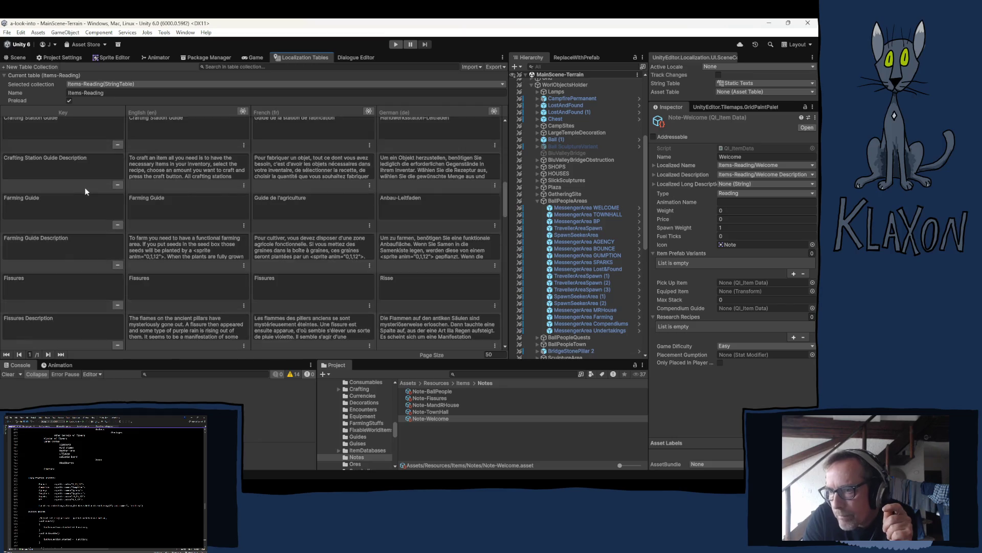
pyautogui.scroll(-15, 87, 190)
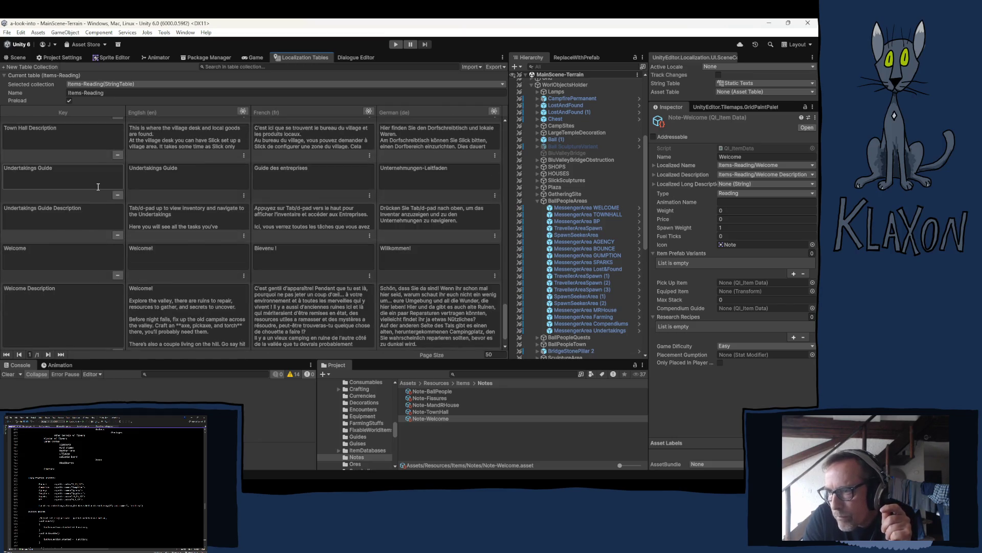
pyautogui.scroll(-1, 98, 186)
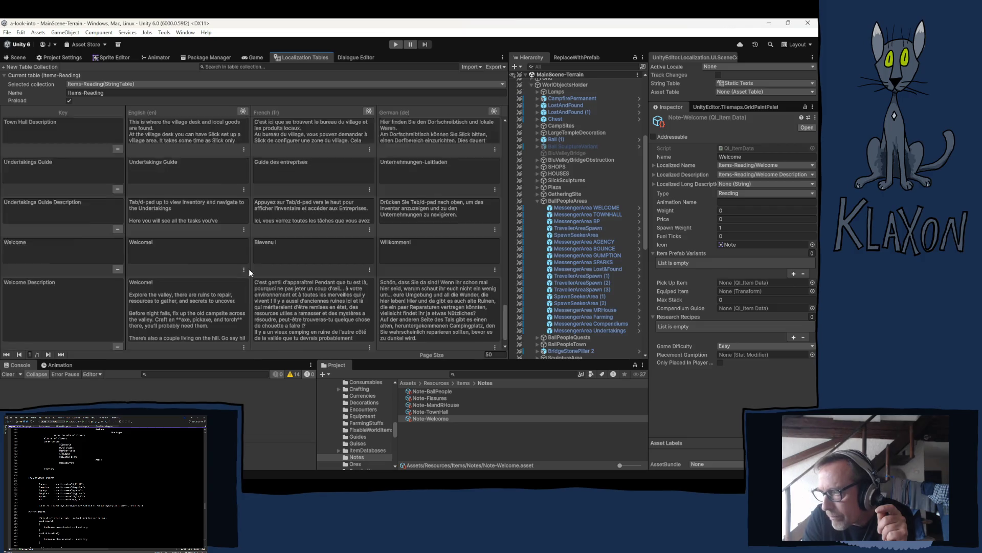
pyautogui.scroll(5, 248, 269)
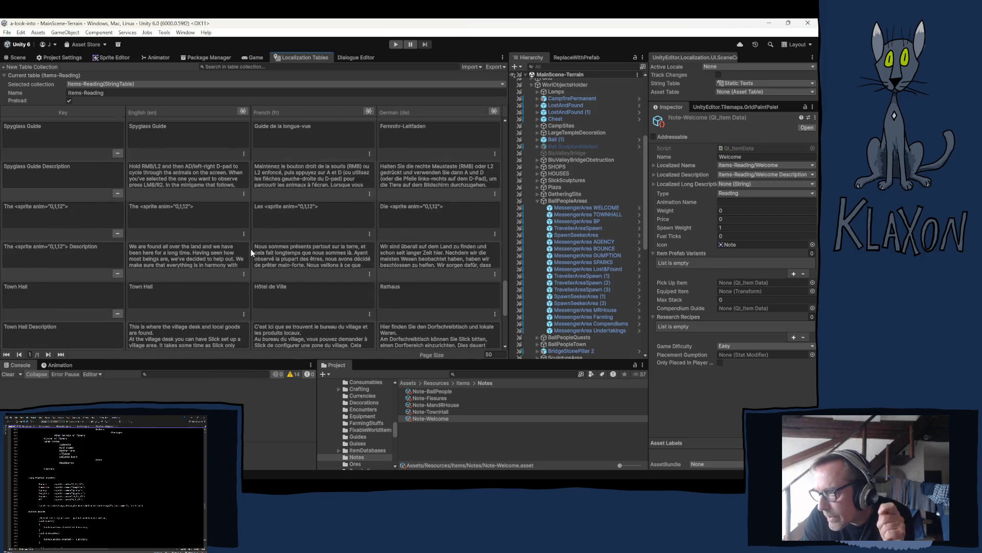
pyautogui.scroll(2, 323, 228)
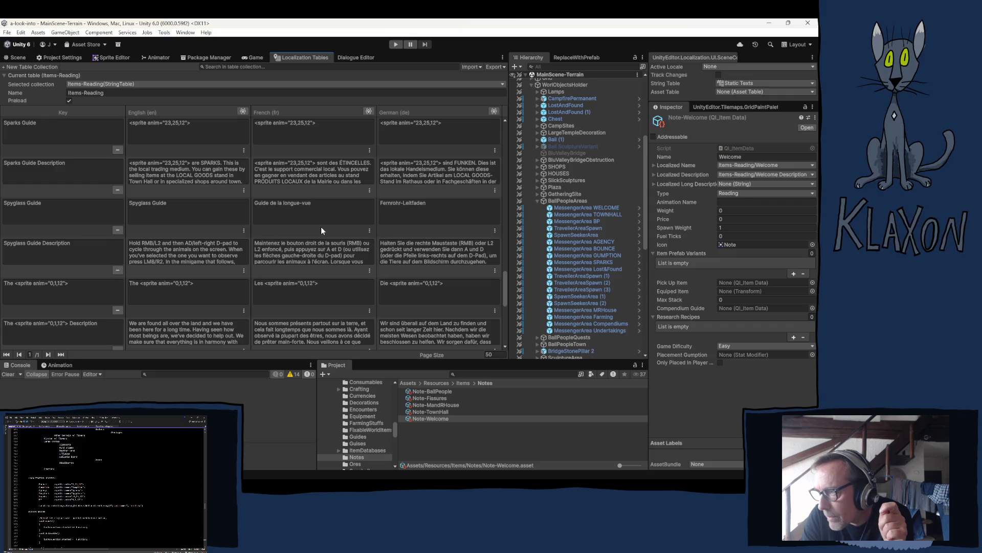
pyautogui.scroll(5, 320, 226)
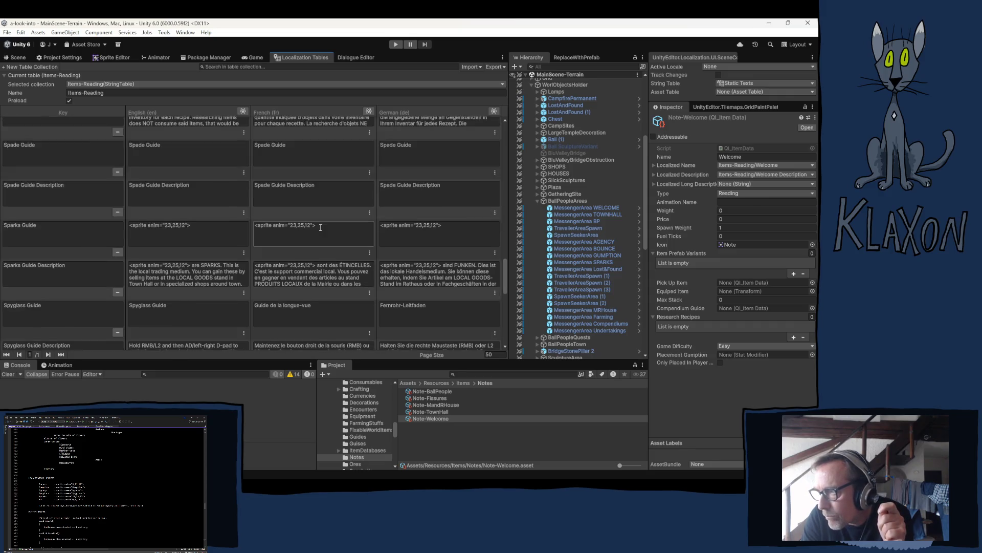
pyautogui.scroll(3, 320, 227)
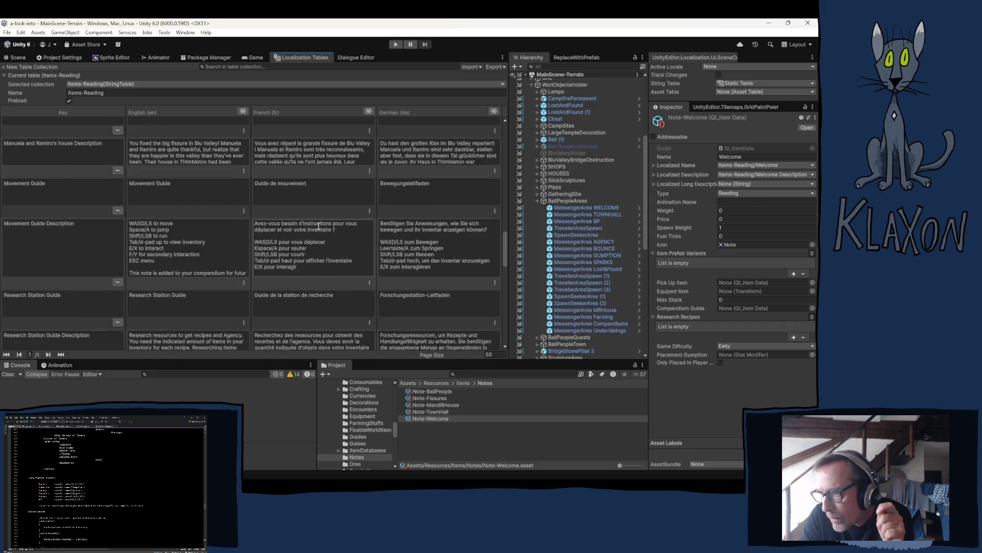
pyautogui.scroll(2, 318, 225)
pyautogui.scroll(4, 317, 225)
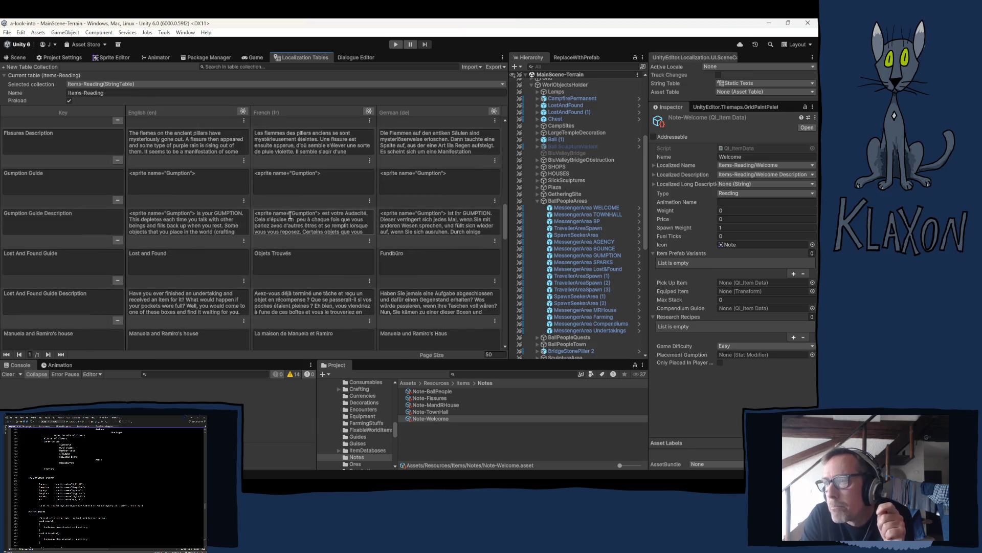
pyautogui.scroll(3, 289, 213)
pyautogui.scroll(2, 285, 220)
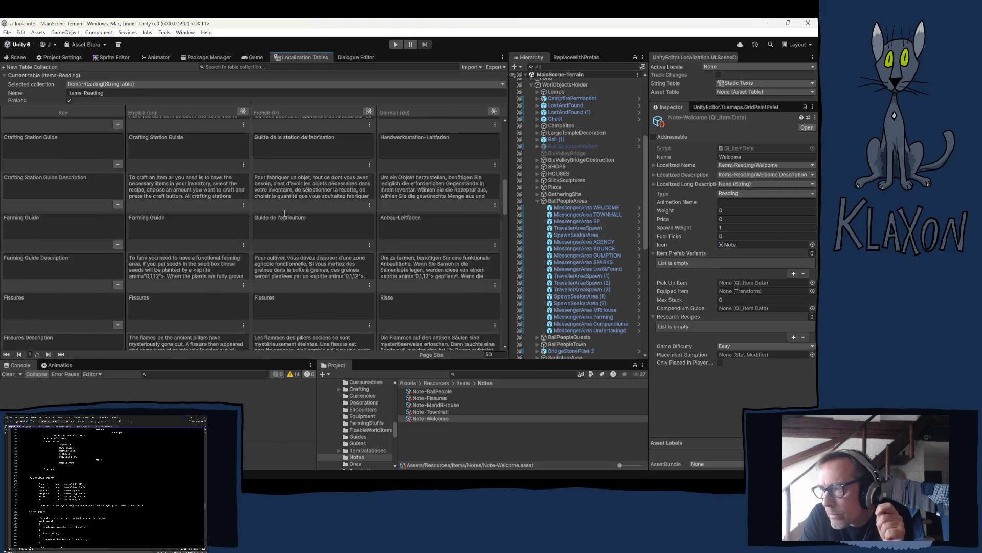
pyautogui.scroll(3, 285, 213)
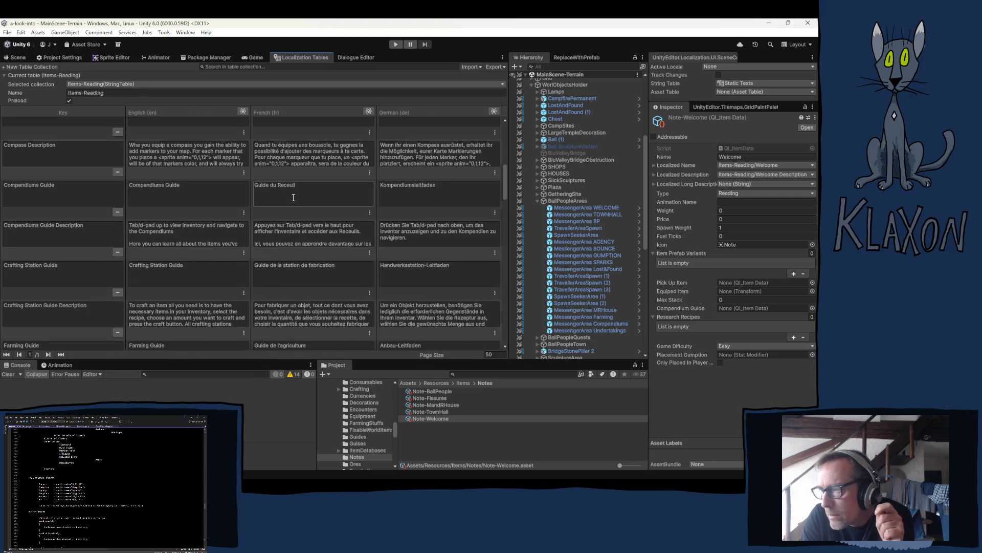
pyautogui.scroll(3, 293, 197)
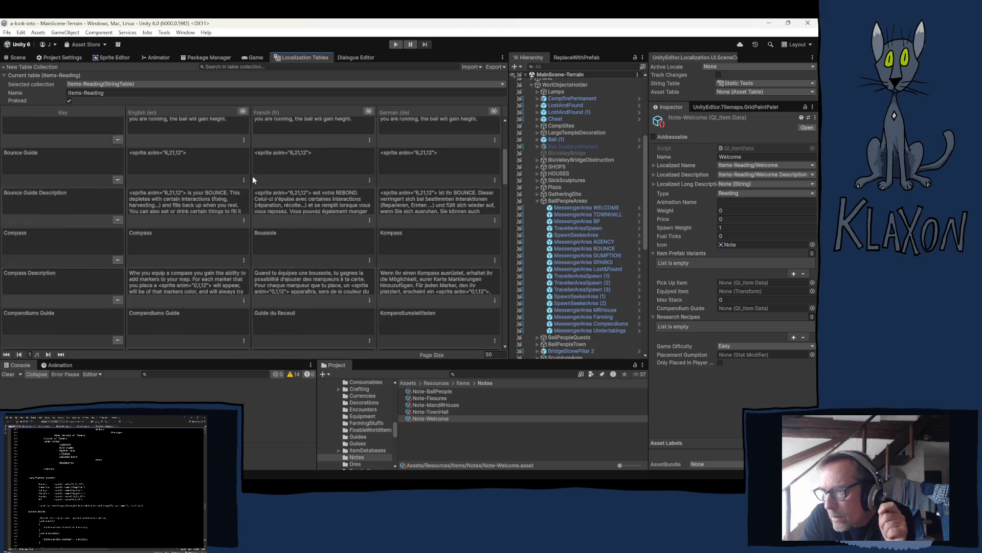
pyautogui.scroll(4, 253, 176)
pyautogui.scroll(2, 252, 176)
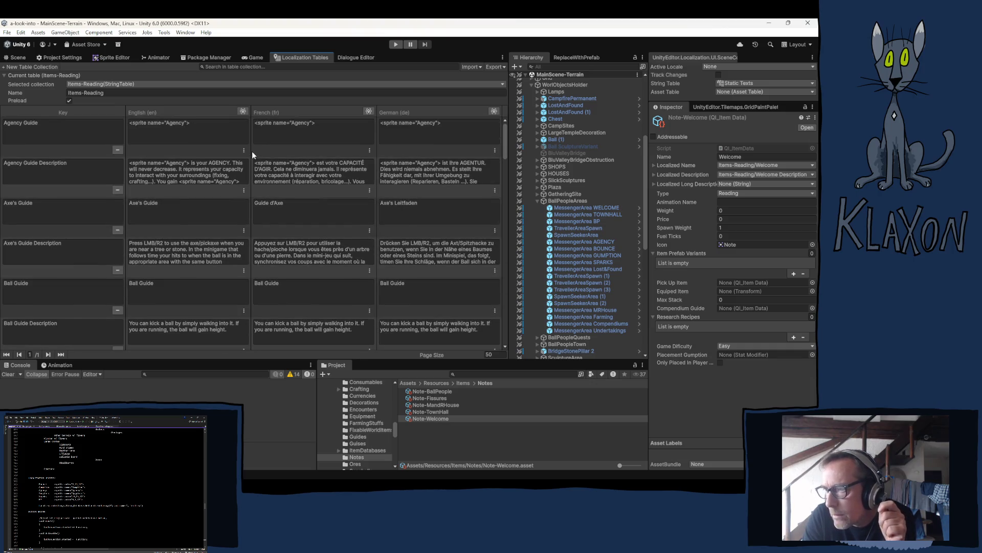
pyautogui.click(224, 67)
pyautogui.click(82, 84)
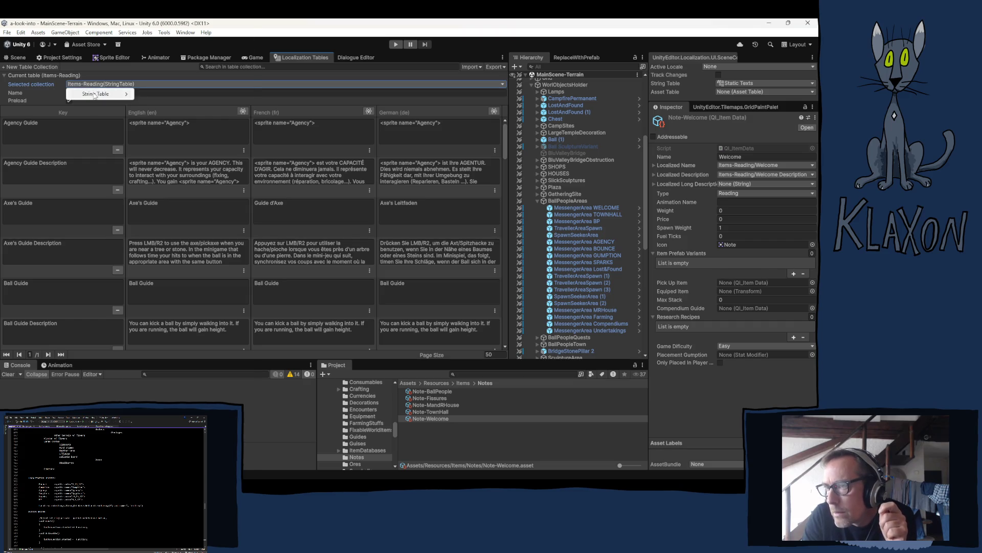
pyautogui.moveTo(98, 94)
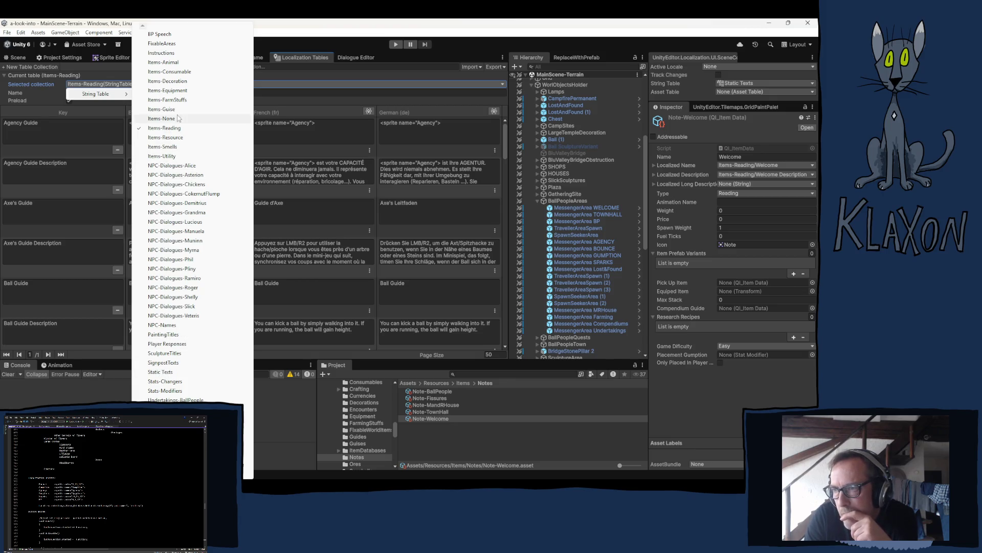
pyautogui.click(274, 27)
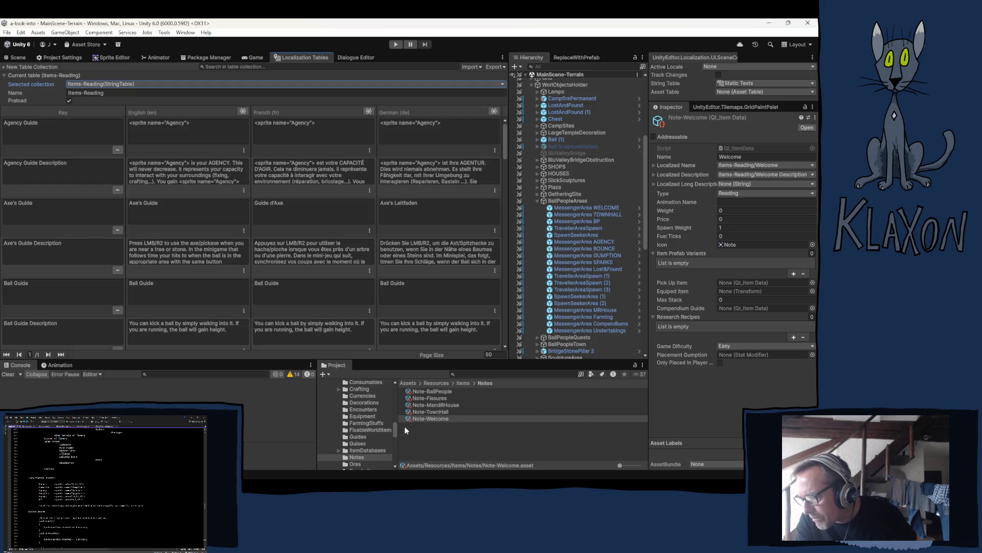
# Collapse Prefabs and browse Resources' Fonts & Materials folder and its bounce icon subfolder.
pyautogui.scroll(5, 371, 428)
pyautogui.scroll(8, 334, 435)
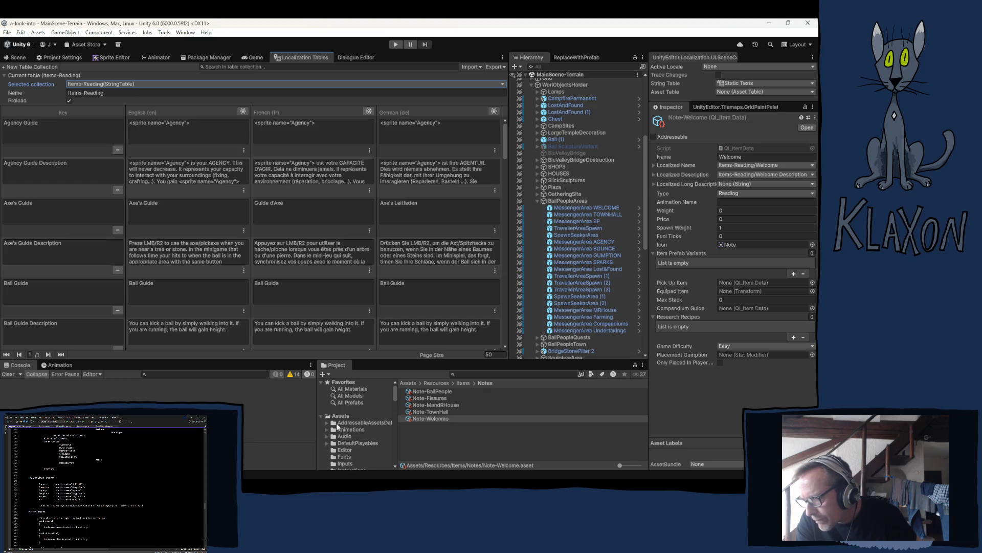
pyautogui.scroll(-4, 336, 423)
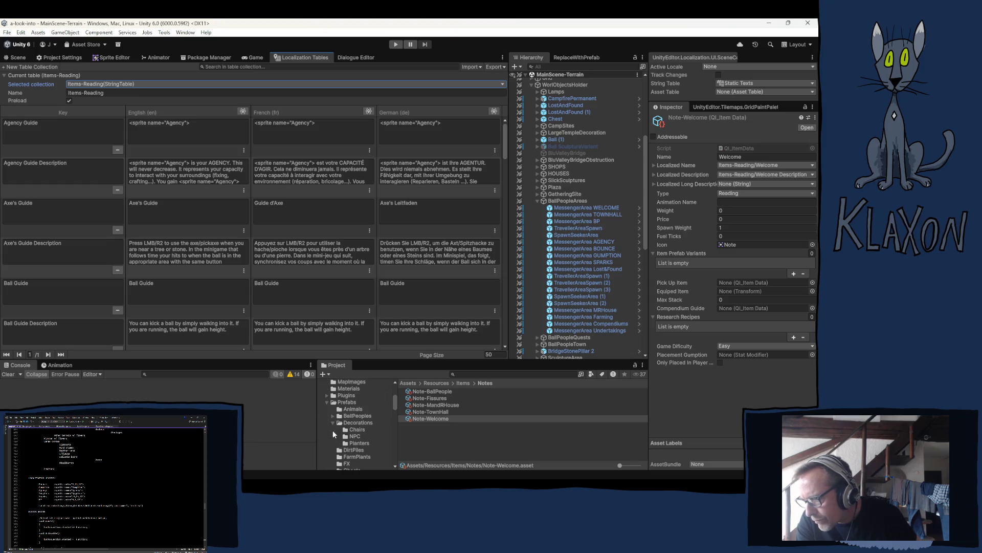
pyautogui.click(327, 401)
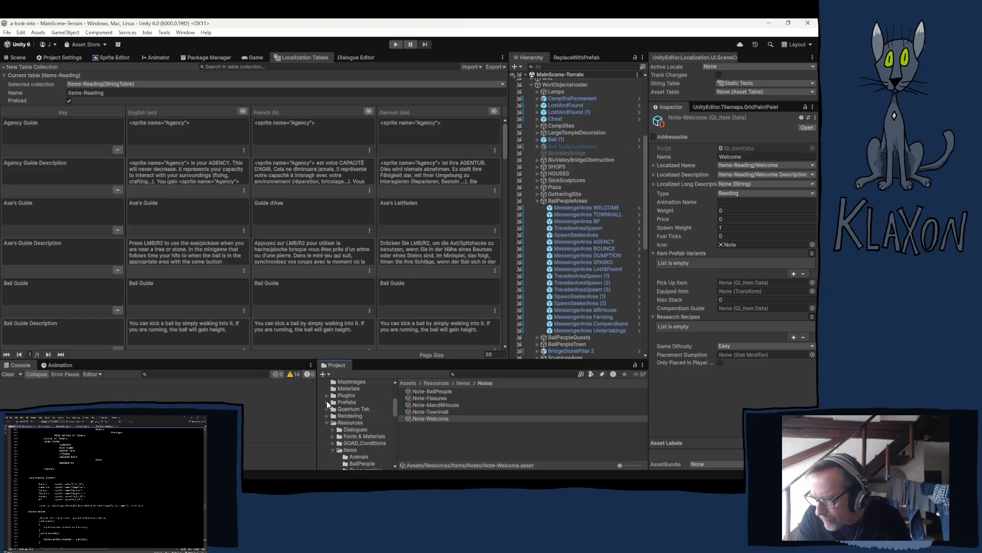
pyautogui.click(360, 436)
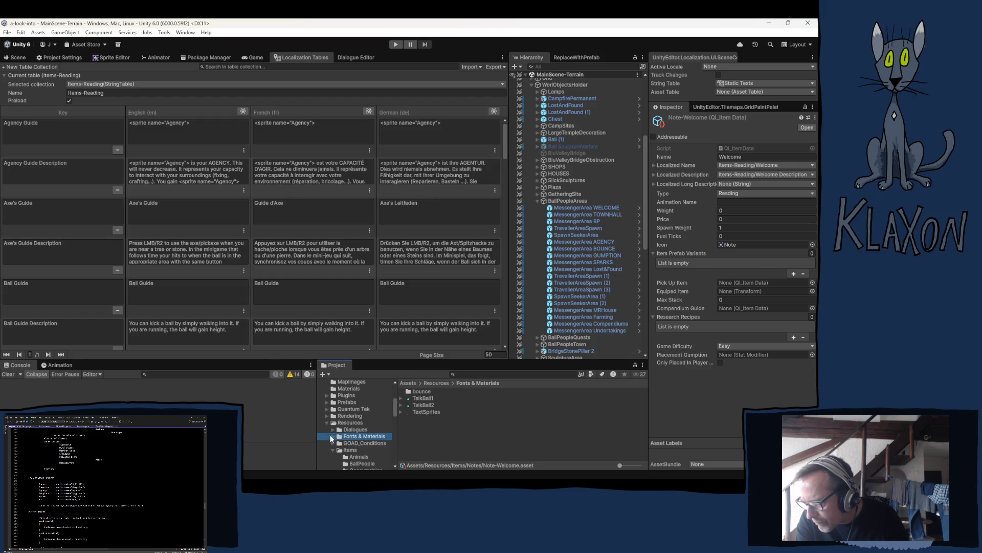
pyautogui.click(333, 436)
pyautogui.click(360, 444)
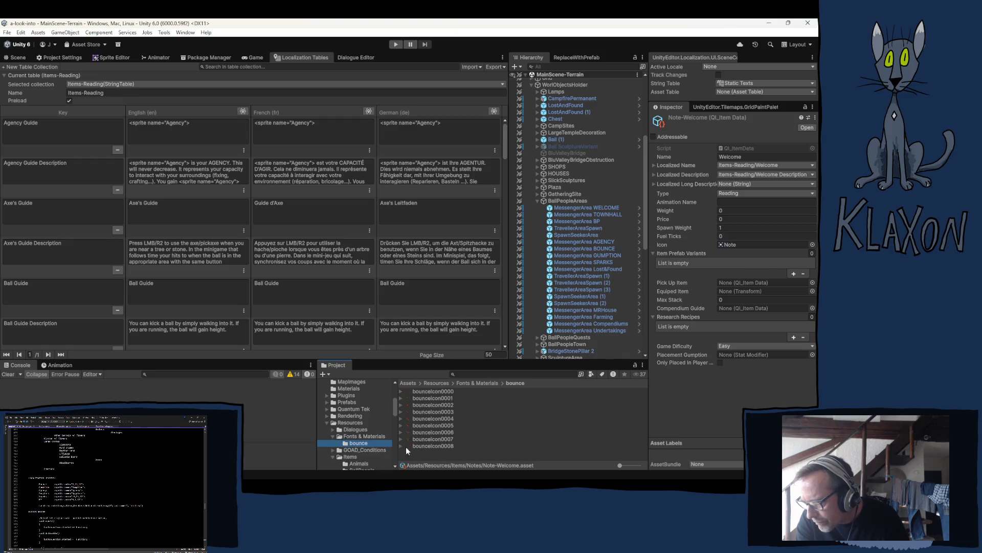
pyautogui.click(368, 436)
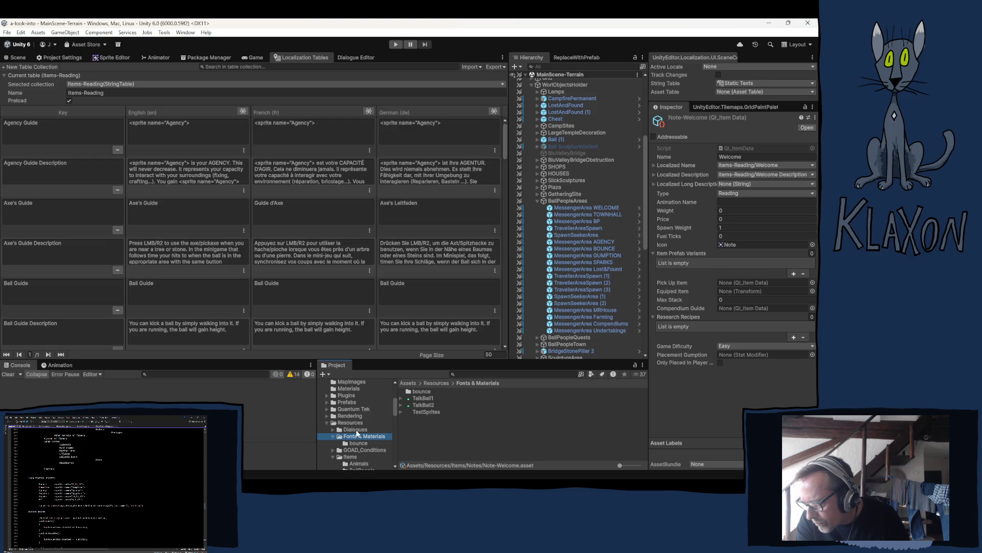
pyautogui.click(333, 437)
# Collapse the Items and Undertakings folders in the Project window.
pyautogui.click(332, 449)
pyautogui.scroll(-3, 345, 457)
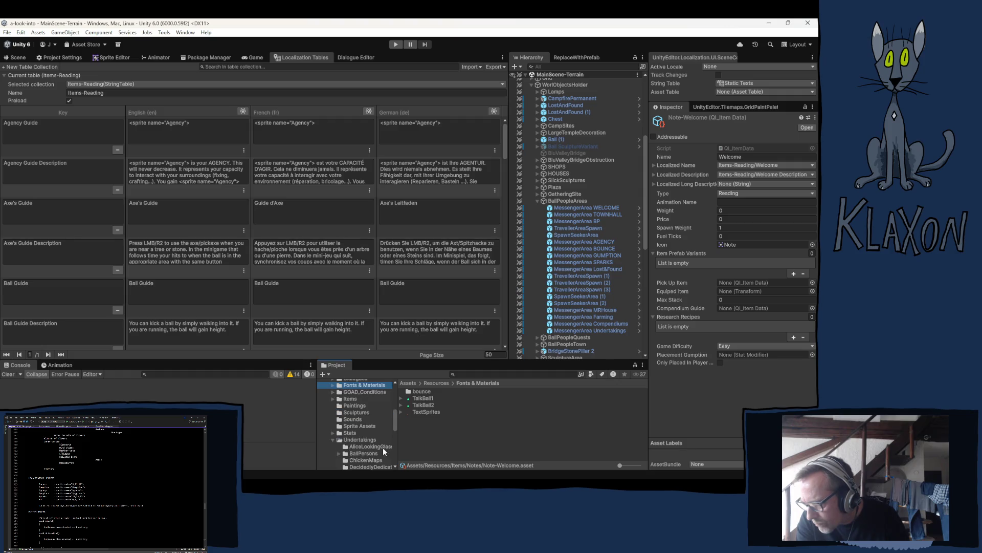
pyautogui.click(332, 440)
pyautogui.scroll(-3, 358, 415)
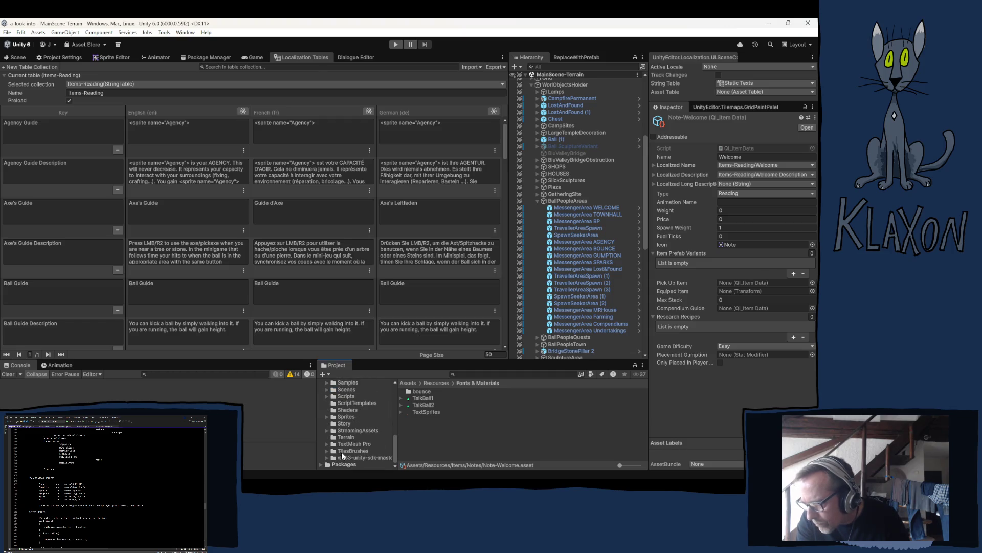
# Expand TextMesh Pro's Resources and browse its LiberationSans font assets and Fonts folder.
pyautogui.click(328, 443)
pyautogui.scroll(-2, 385, 431)
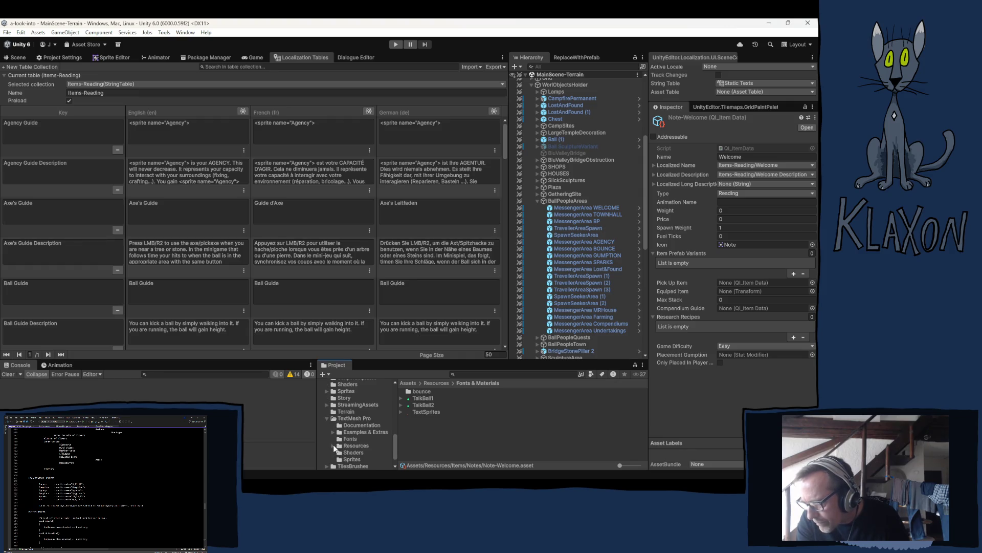
pyautogui.click(333, 445)
pyautogui.scroll(-2, 367, 441)
pyautogui.click(361, 426)
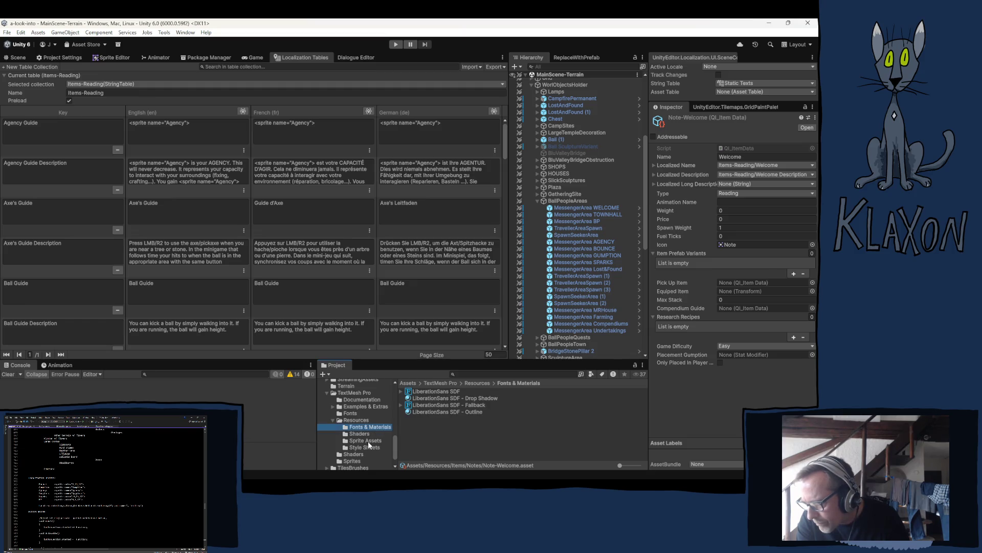
pyautogui.click(350, 413)
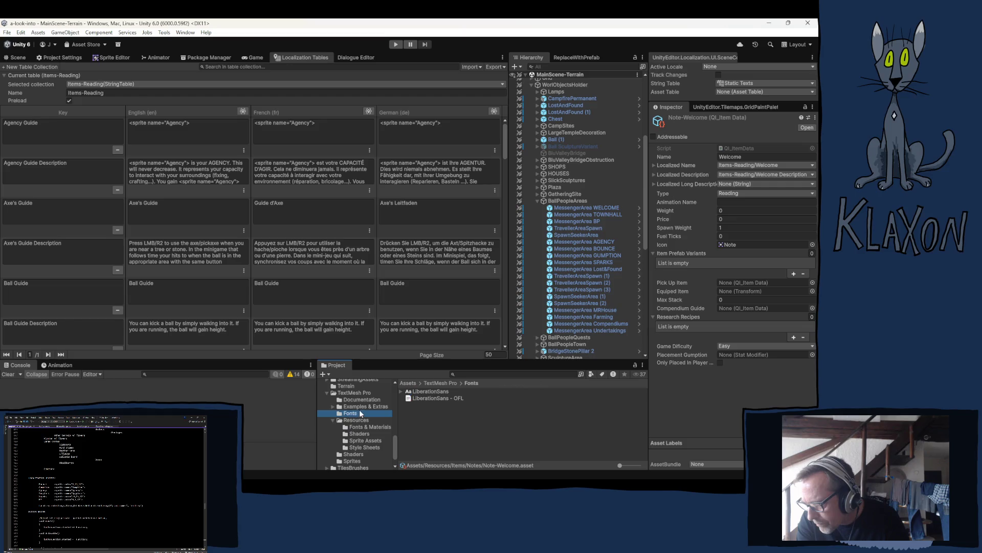
pyautogui.press('Up')
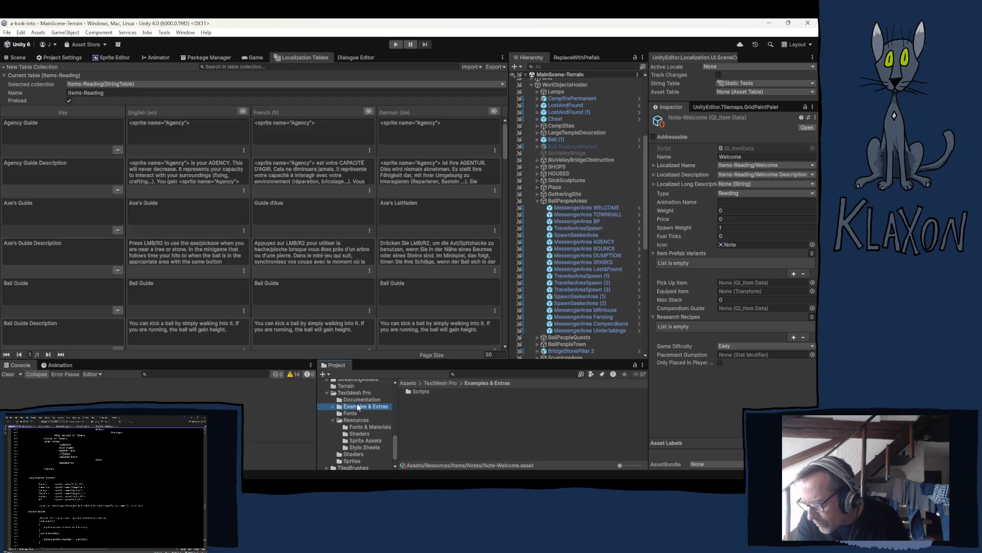
pyautogui.scroll(-1, 358, 432)
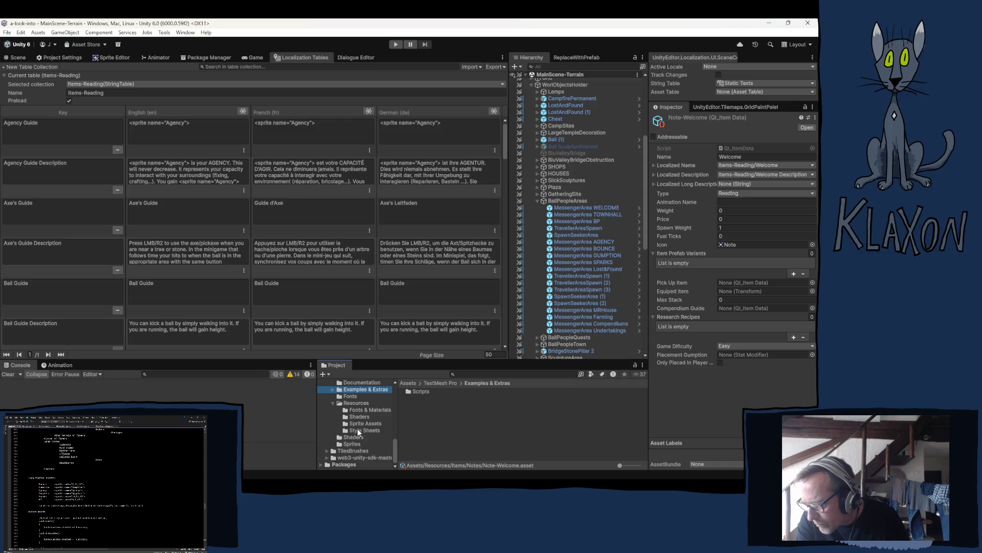
pyautogui.scroll(2, 360, 446)
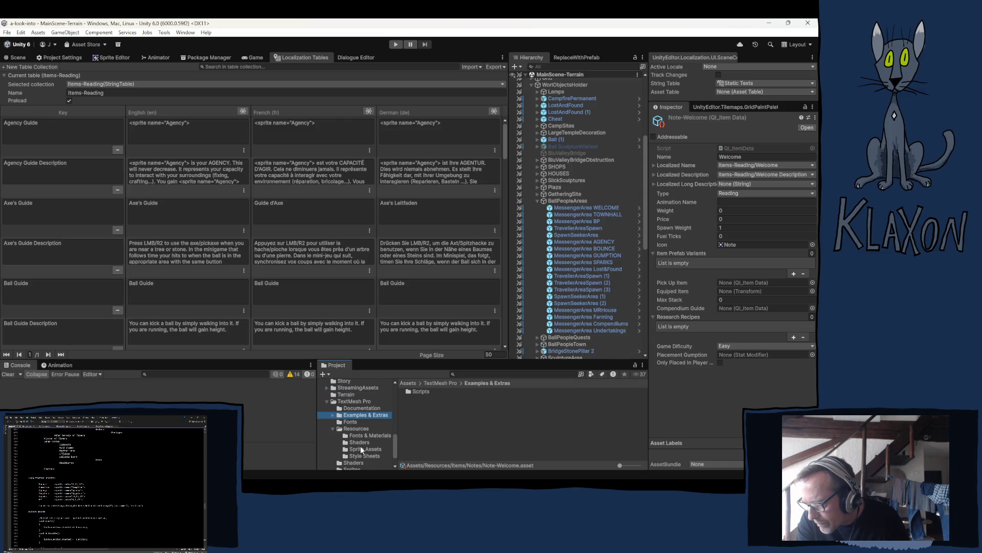
pyautogui.scroll(-2, 359, 416)
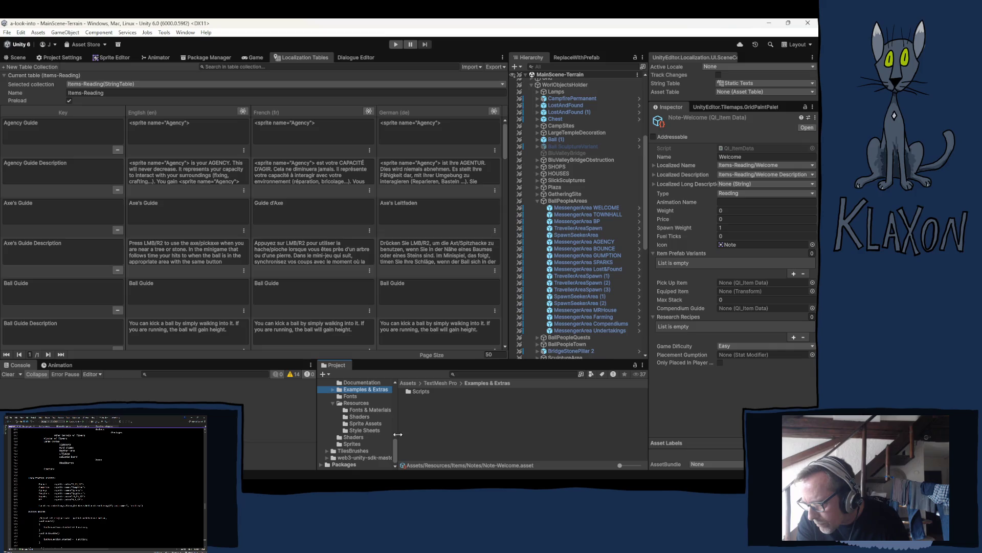
pyautogui.scroll(6, 366, 440)
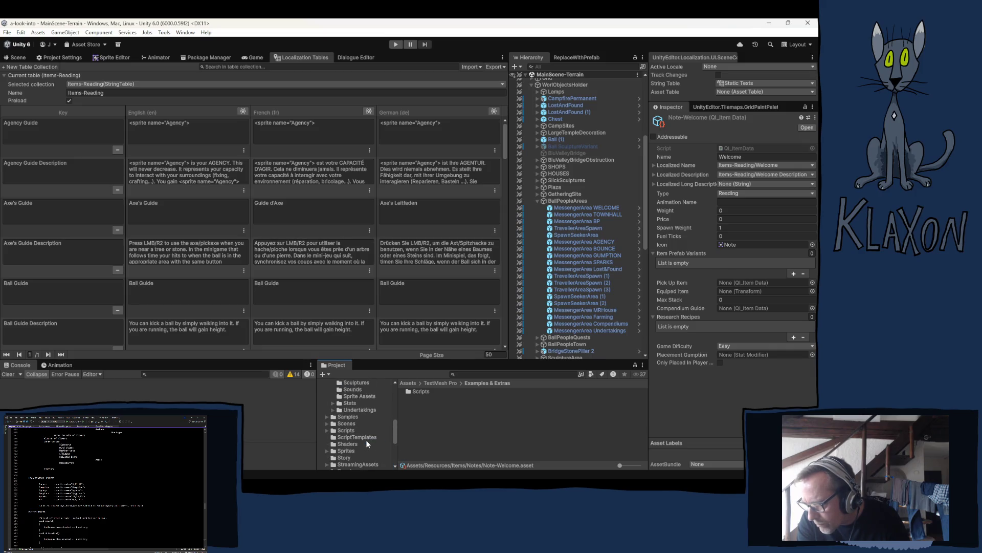
pyautogui.scroll(5, 360, 442)
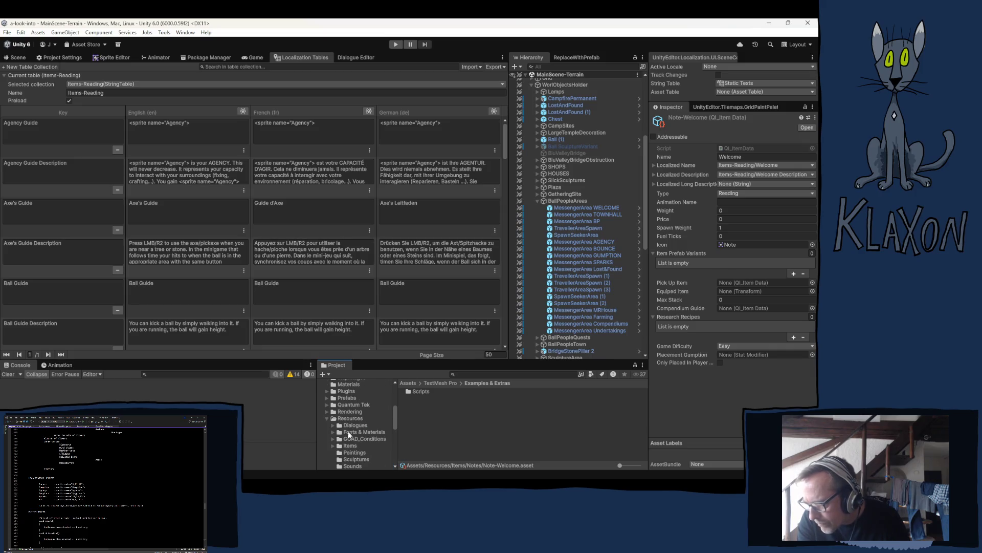
# Inspect the TextSprites and TalkBall2 sprites, then select TextMesh Pro's Default Style Sheet.
pyautogui.click(363, 432)
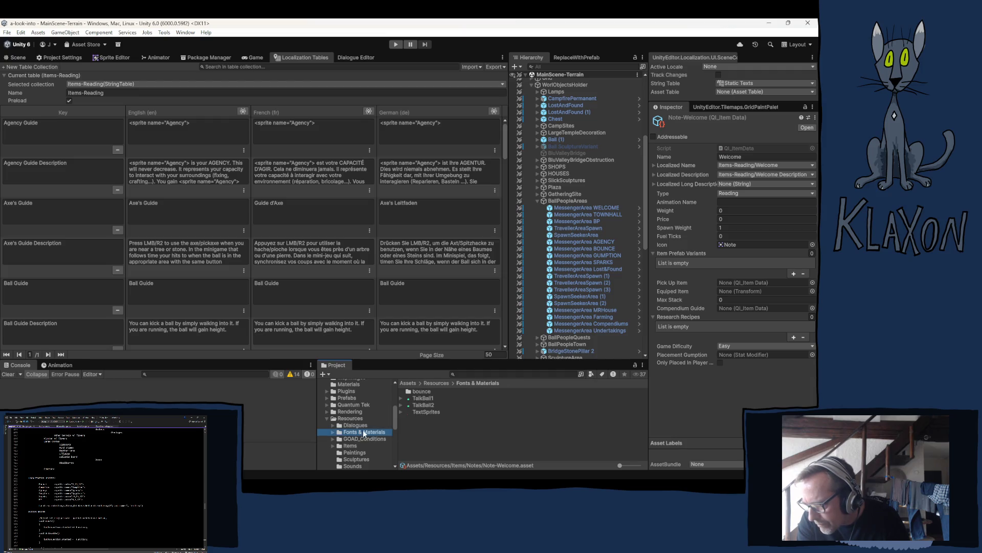
pyautogui.click(436, 411)
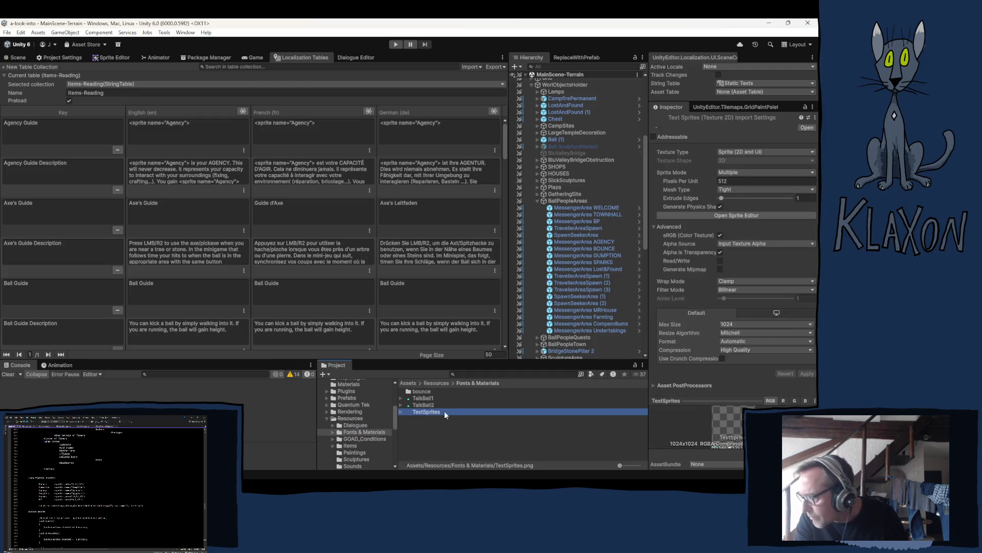
pyautogui.click(425, 405)
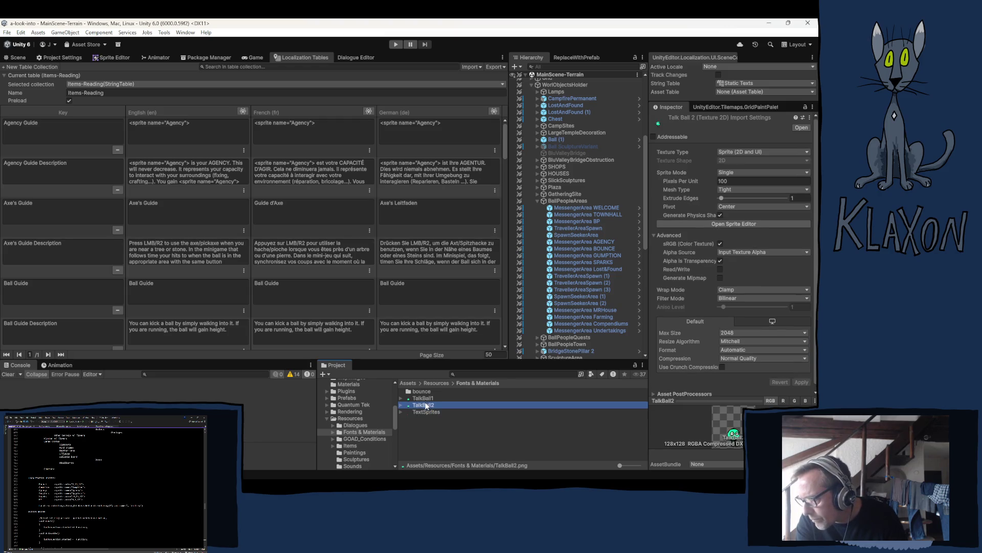
pyautogui.scroll(-5, 358, 411)
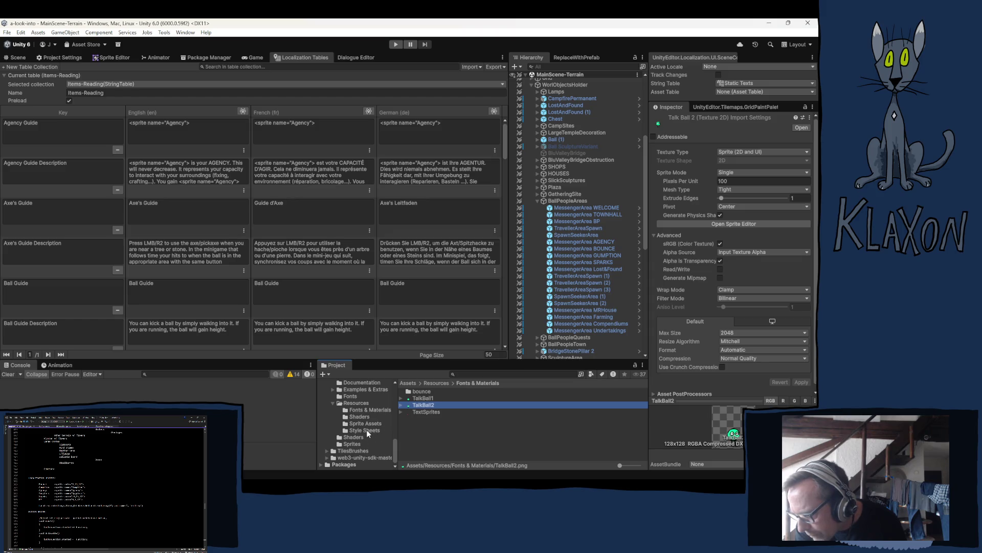
pyautogui.click(365, 432)
pyautogui.click(432, 392)
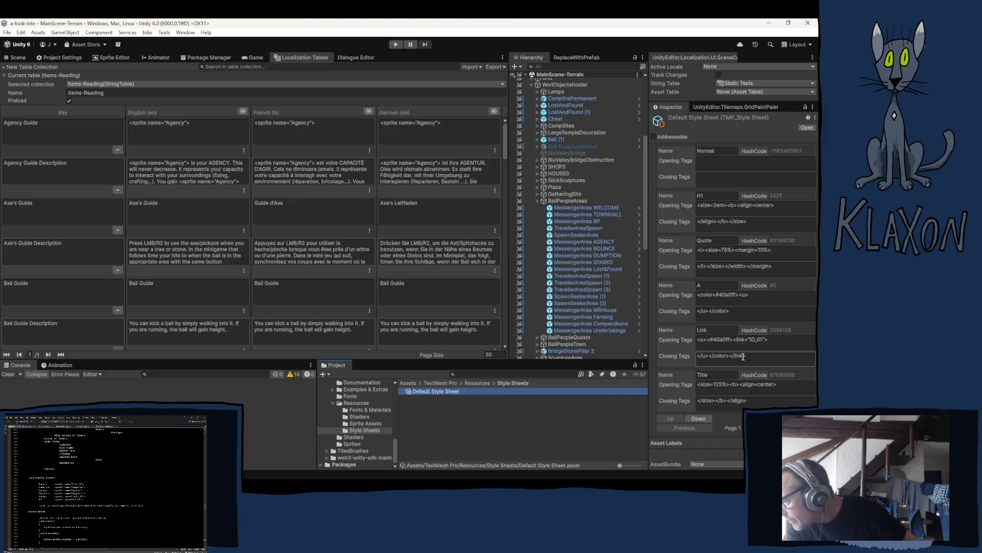
# Inspect the Default Style Sheet's Link style and bring the table's Welcome rows into view.
pyautogui.click(753, 343)
pyautogui.click(718, 328)
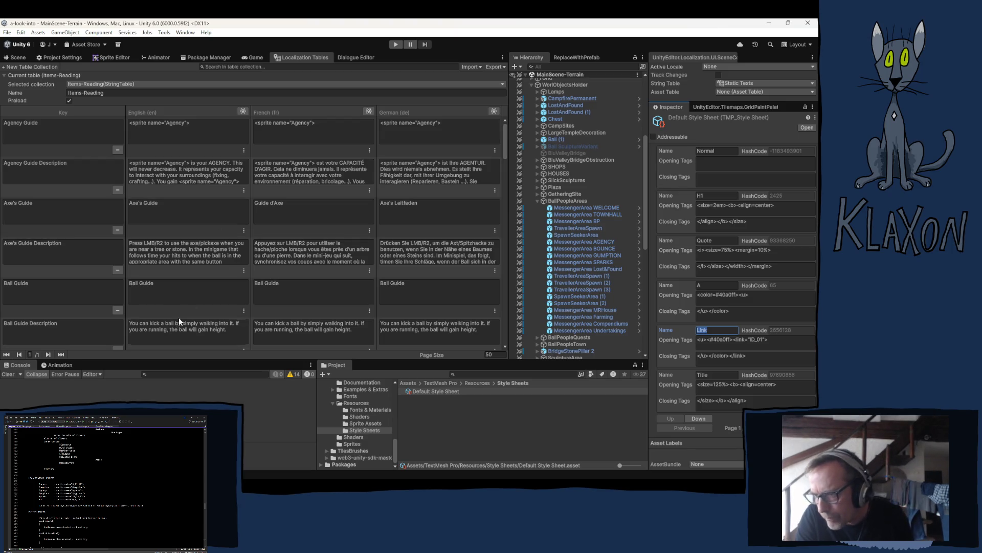
pyautogui.moveTo(506, 139); pyautogui.dragTo(501, 366)
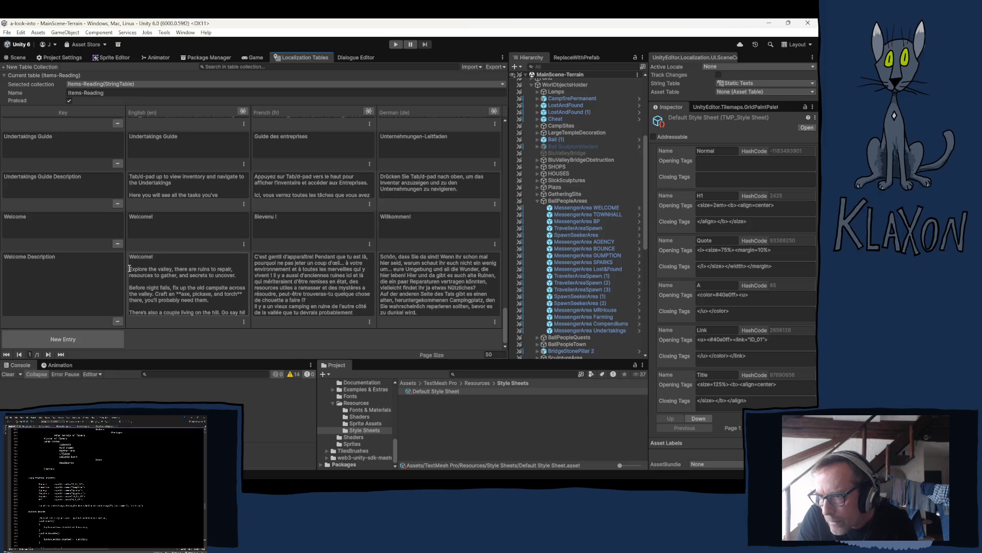
# Remove the Welcome! heading and the asterisks around 'axe, pickaxe, and torch' in the English text.
pyautogui.moveTo(129, 268); pyautogui.dragTo(115, 254)
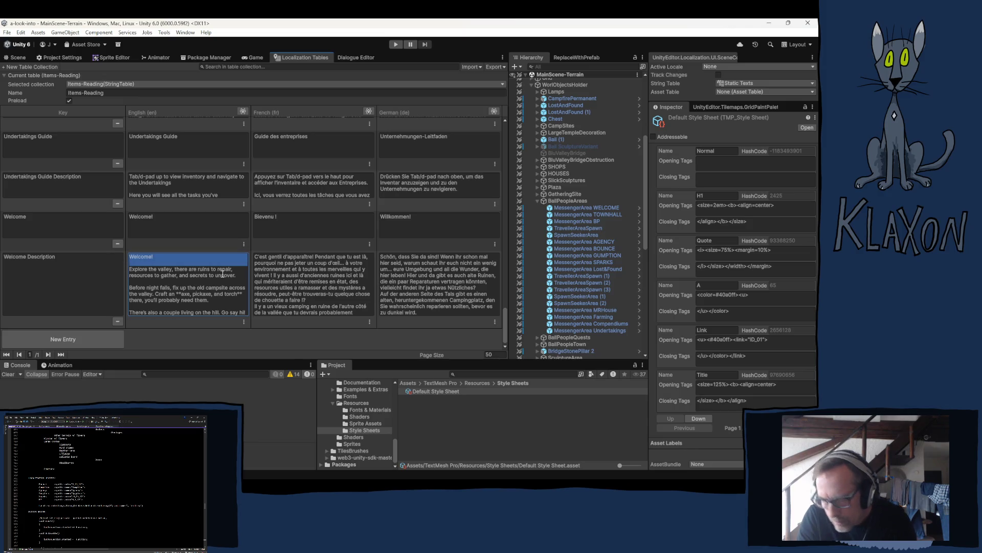
pyautogui.press('BackSpace')
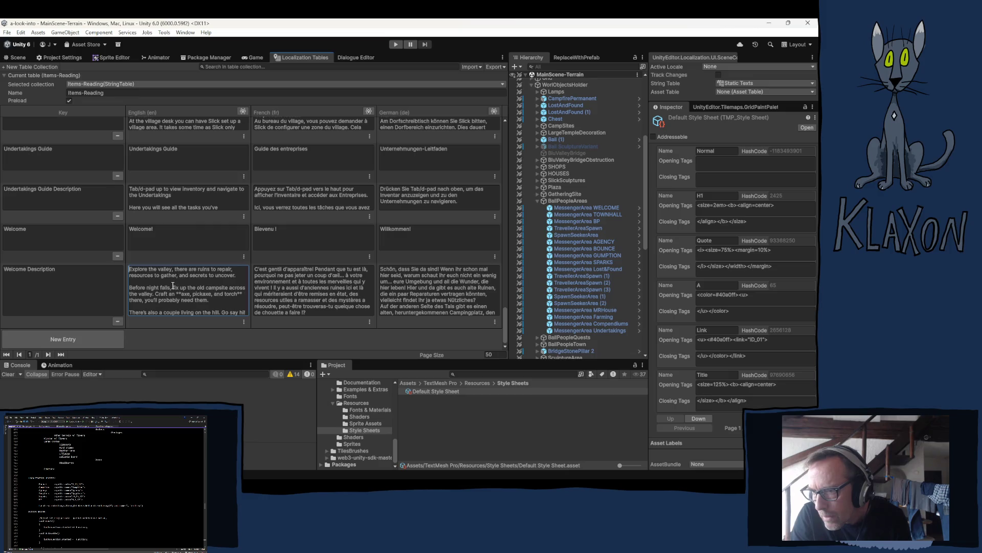
pyautogui.hotkey('ctrl', 'a')
pyautogui.click(190, 289)
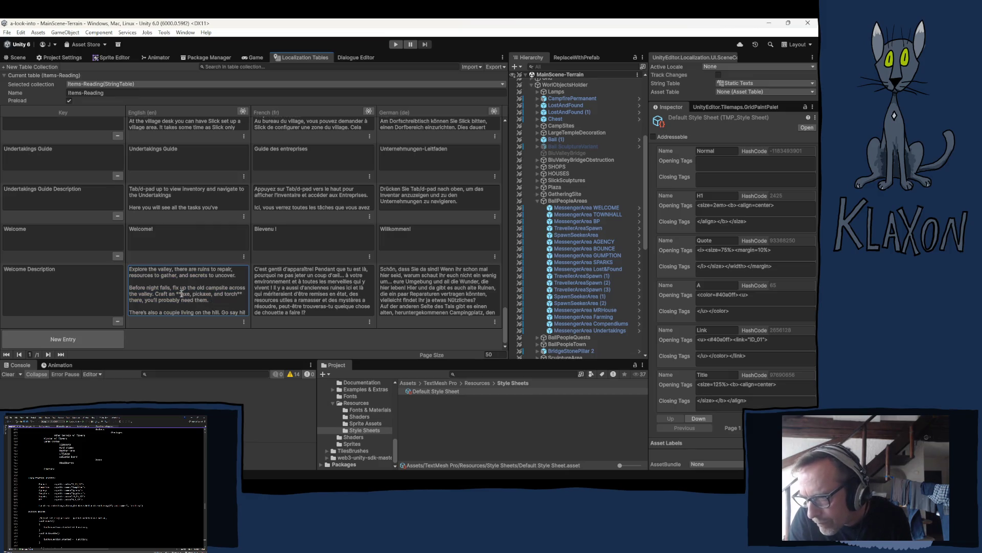
pyautogui.press('BackSpace')
pyautogui.press('BackSpace')
pyautogui.click(236, 293)
pyautogui.press('BackSpace')
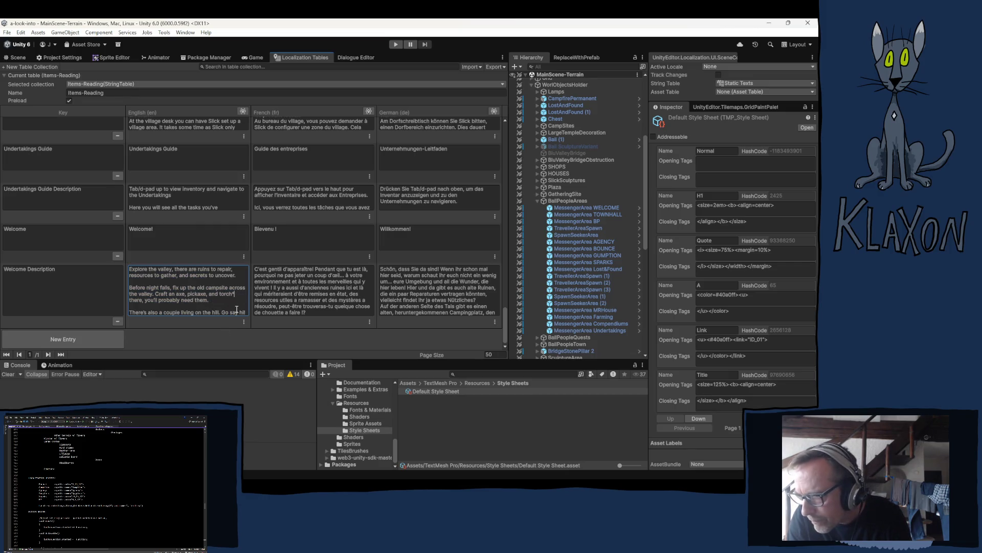
pyautogui.click(179, 294)
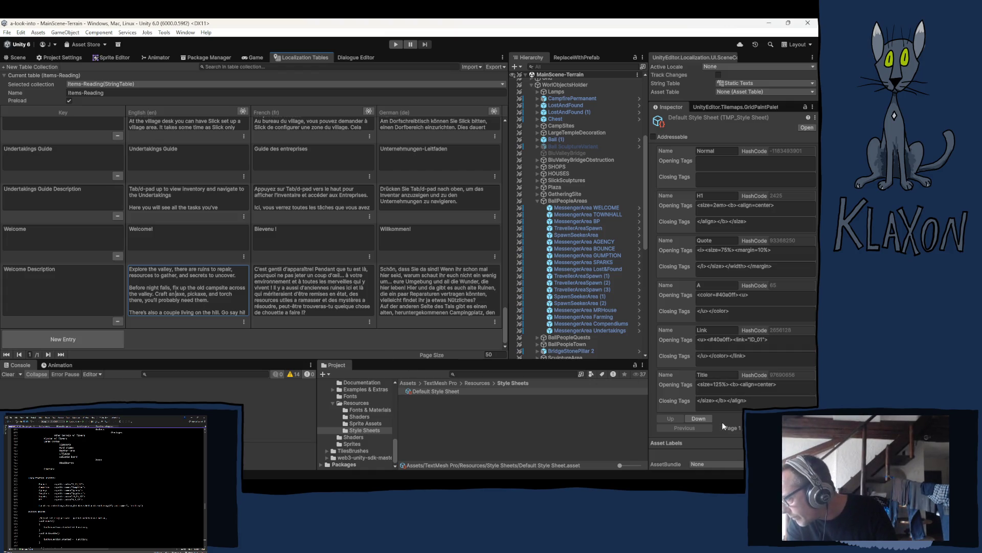
# Page the style sheet to the Bold style and insert <Bold></Bold> tags at 'axe'.
pyautogui.click(783, 427)
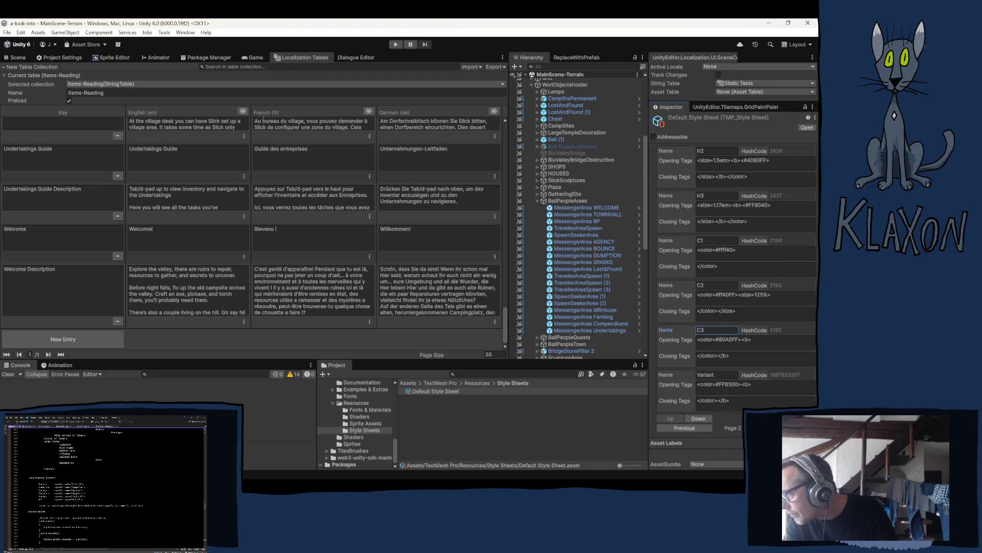
pyautogui.click(785, 428)
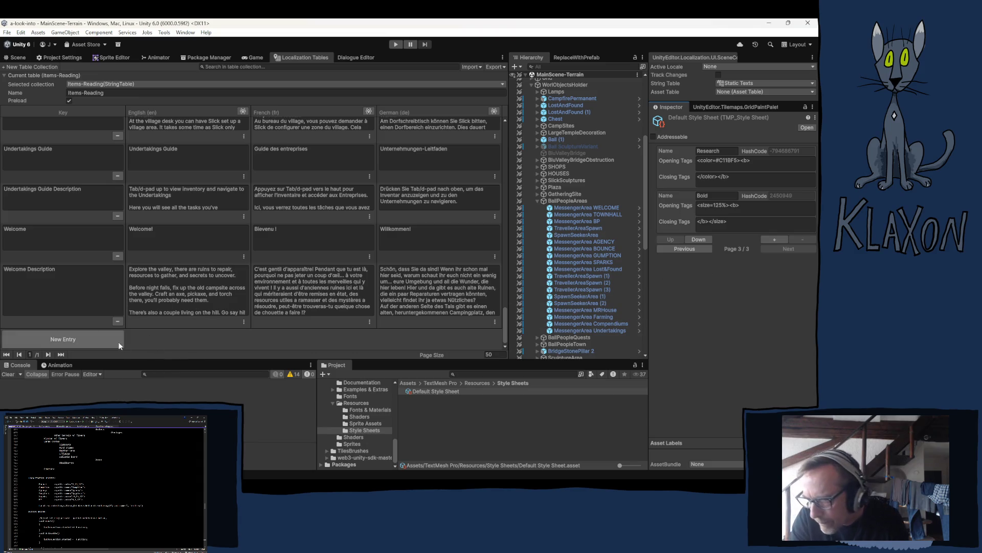
pyautogui.click(185, 296)
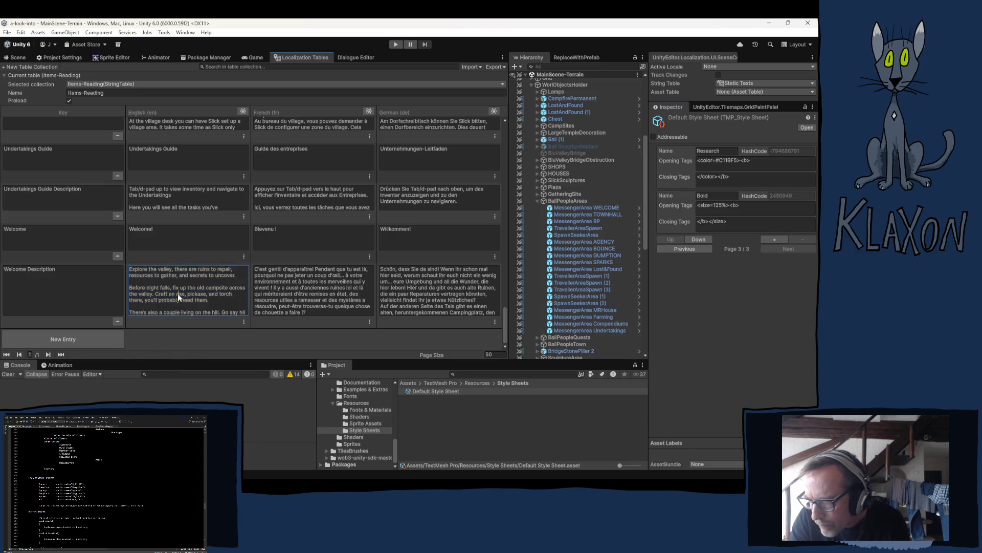
pyautogui.click(176, 294)
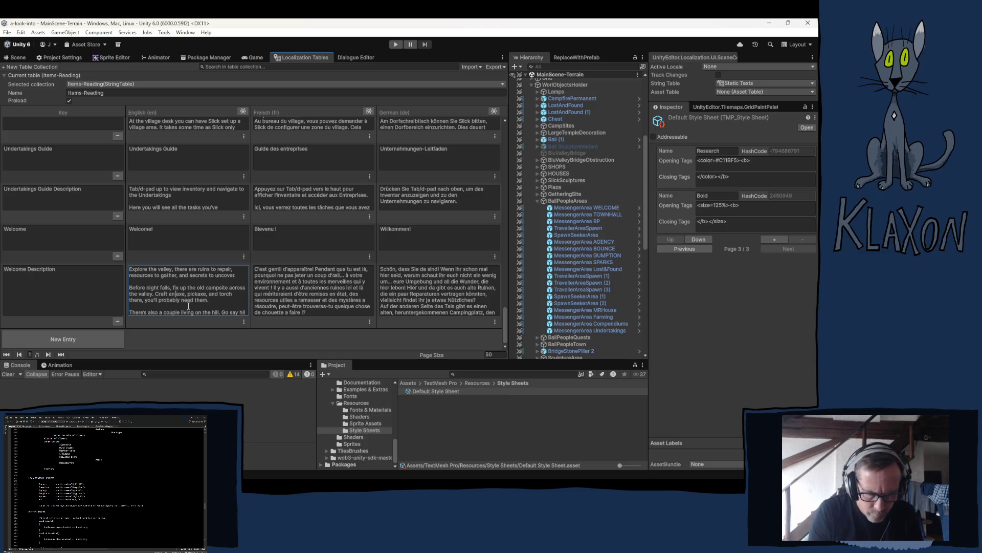
pyautogui.write('<')
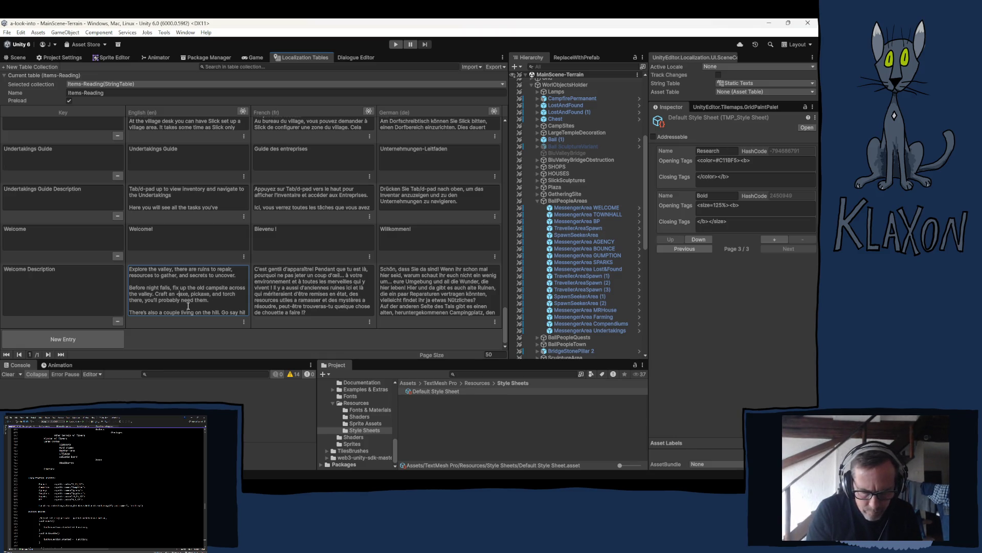
pyautogui.write('Bo')
pyautogui.write('ld')
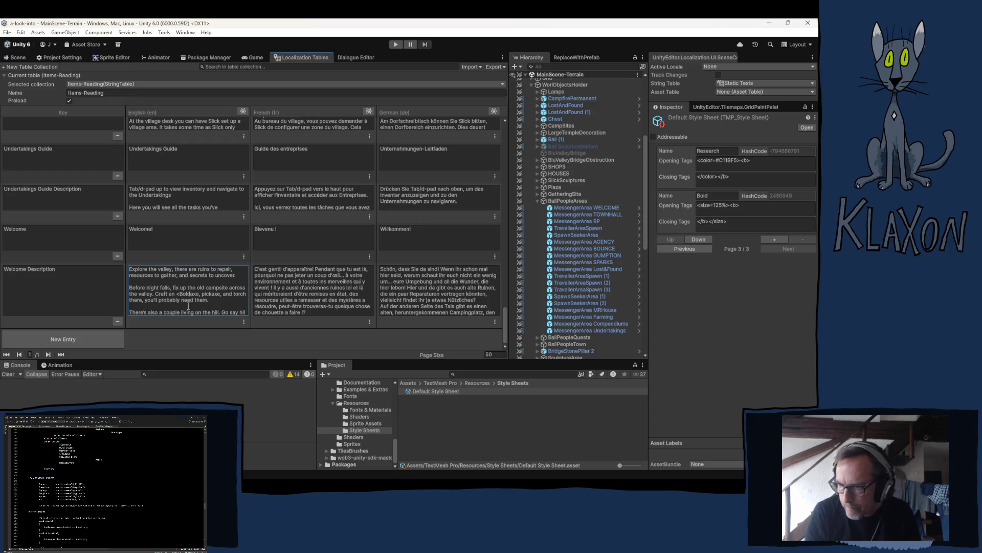
pyautogui.write('>')
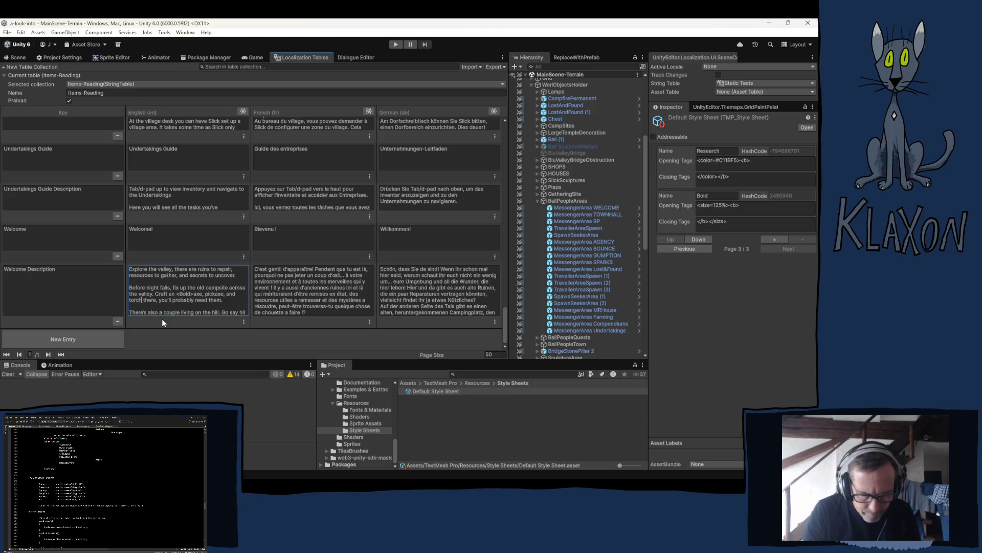
pyautogui.write('</B')
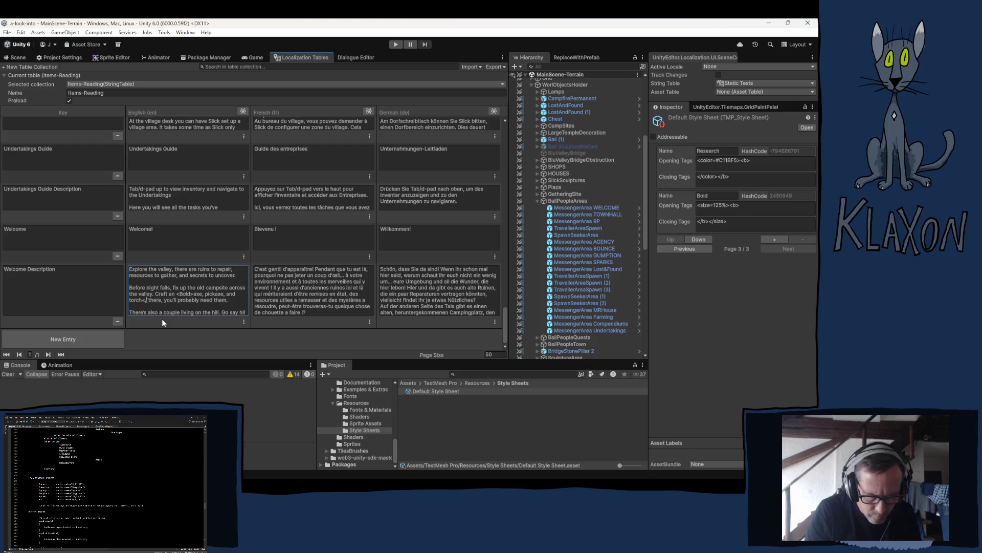
pyautogui.write('old')
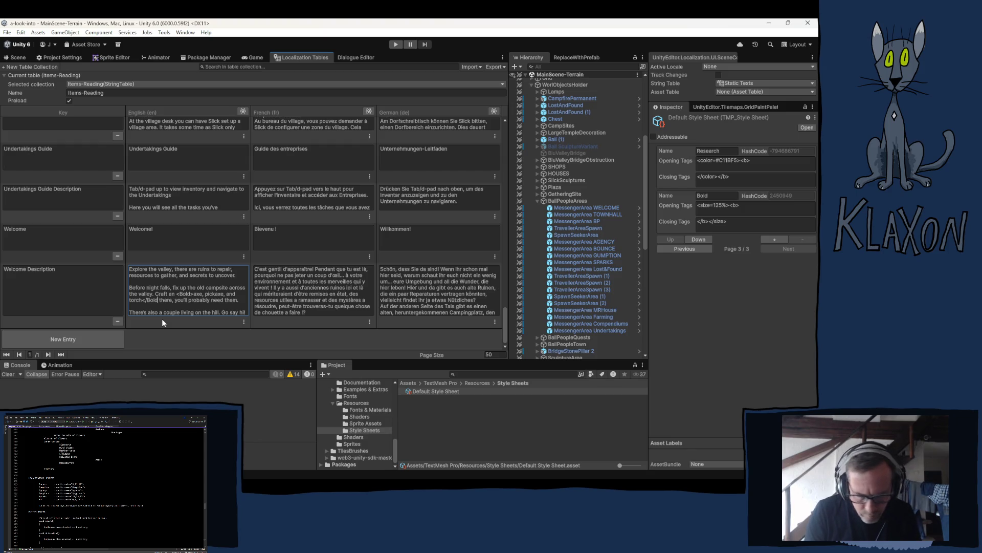
pyautogui.write('>')
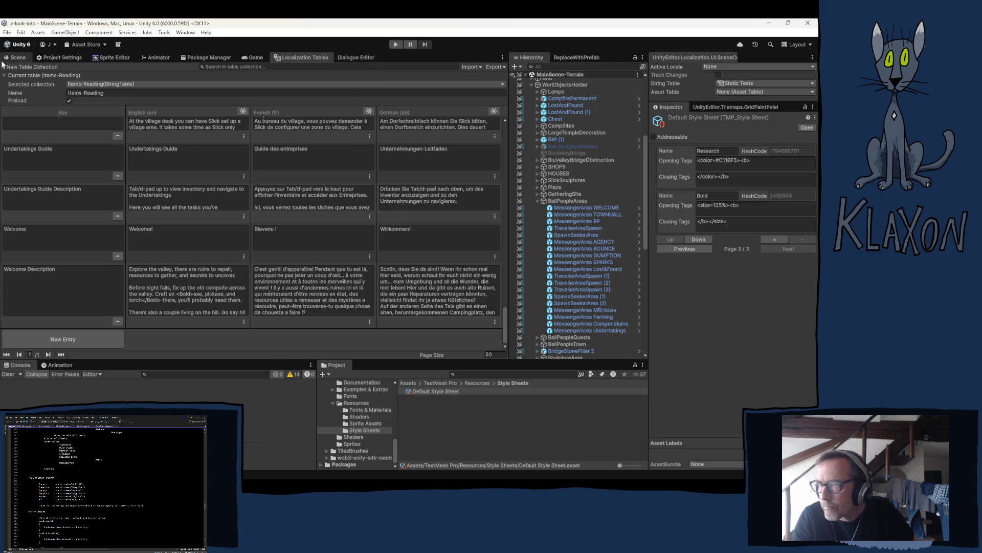
# Switch to the Scene view and enter play mode.
pyautogui.hotkey('ctrl', '1')
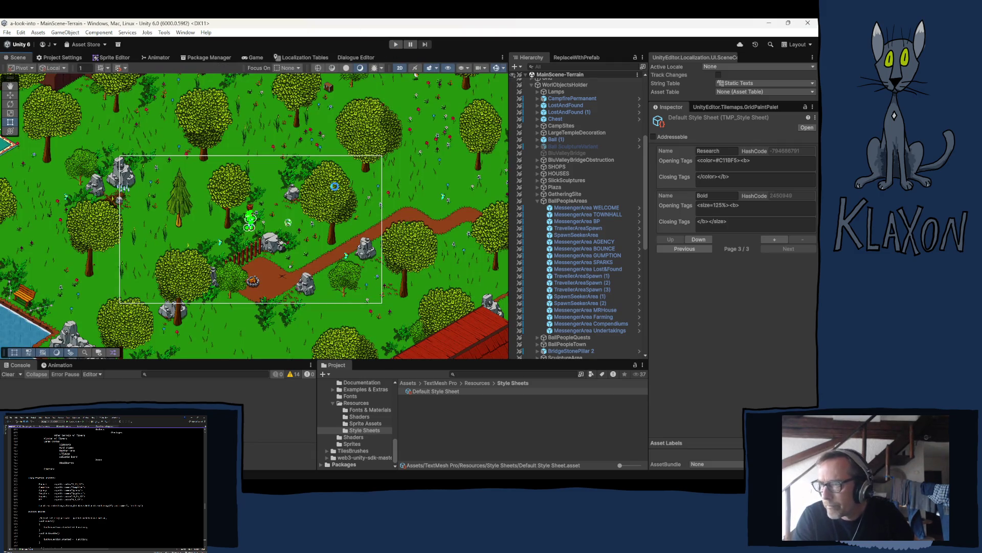
pyautogui.hotkey('ctrl', 'p')
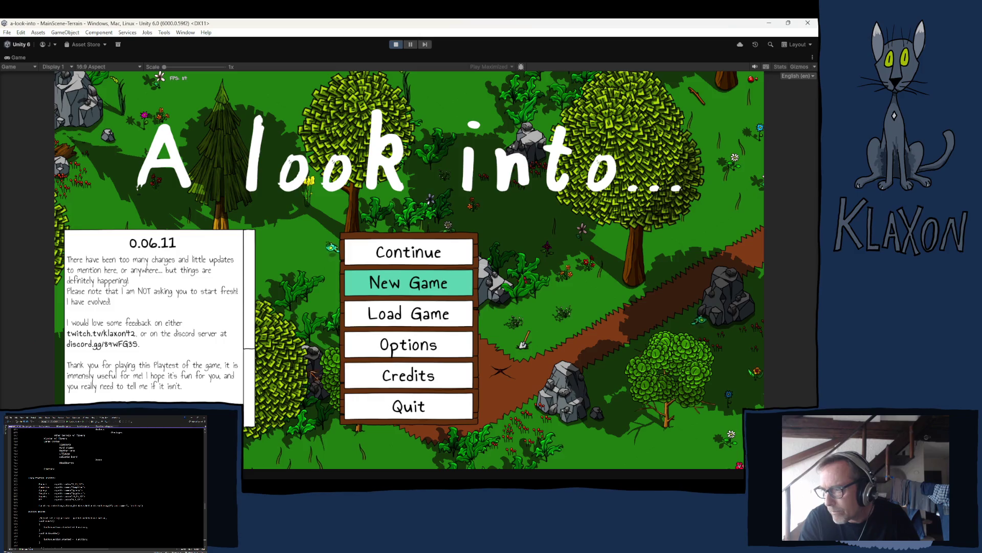
# Start a new game, accept the character, and walk onto the stone spade.
pyautogui.click(391, 285)
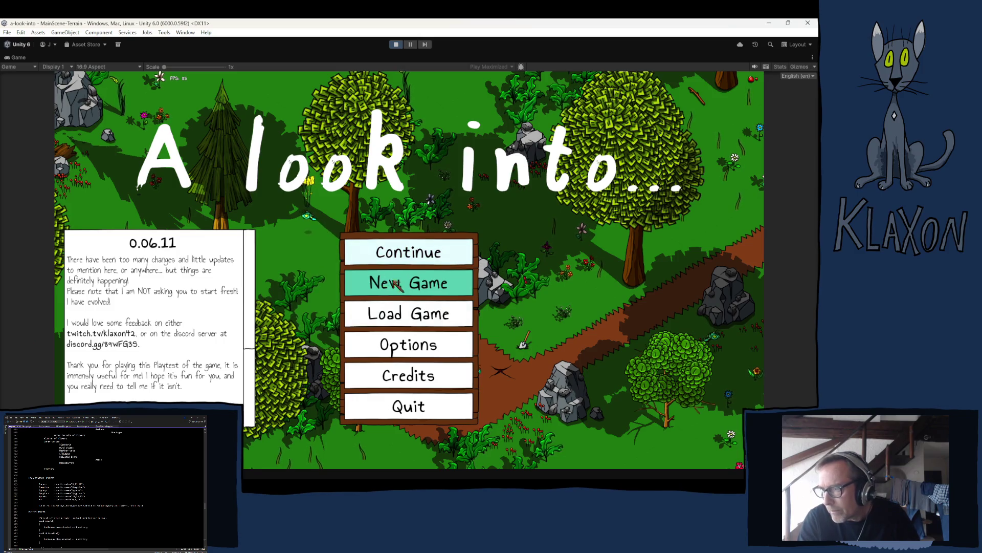
pyautogui.click(367, 332)
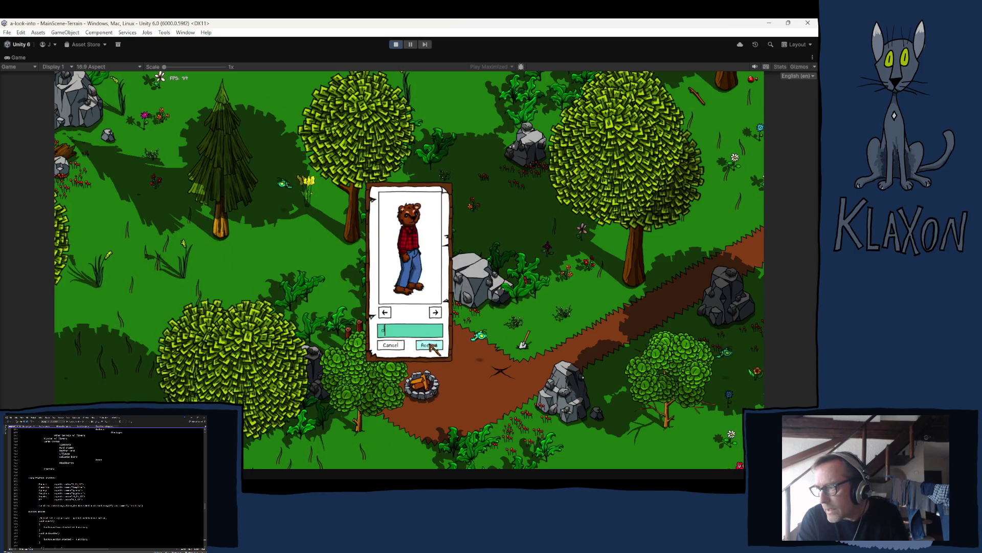
pyautogui.click(429, 345)
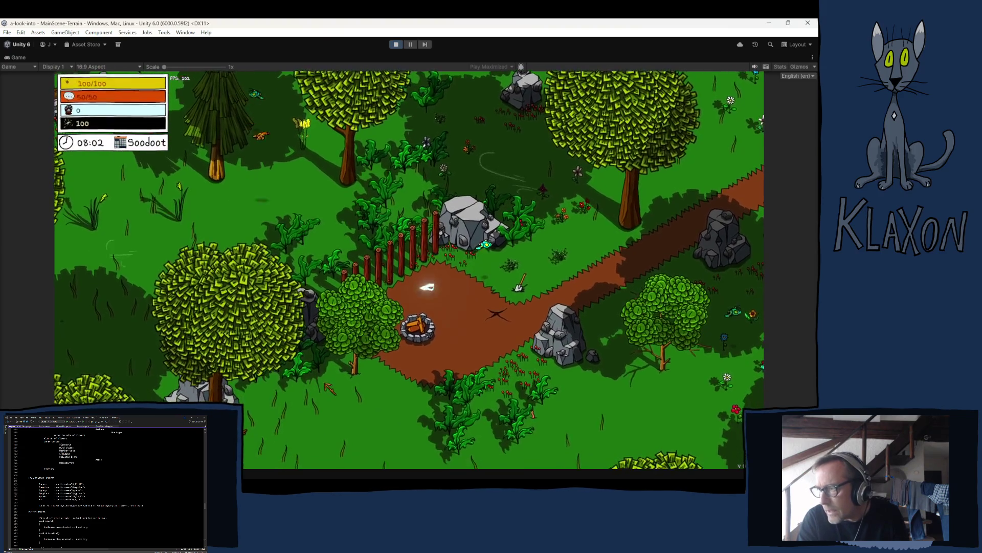
pyautogui.press('d')
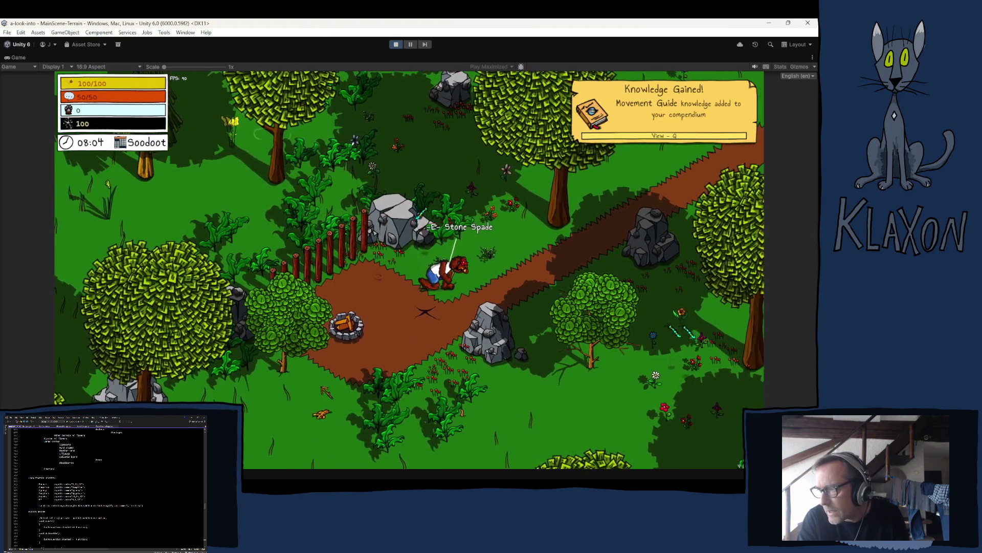
pyautogui.press('Tab')
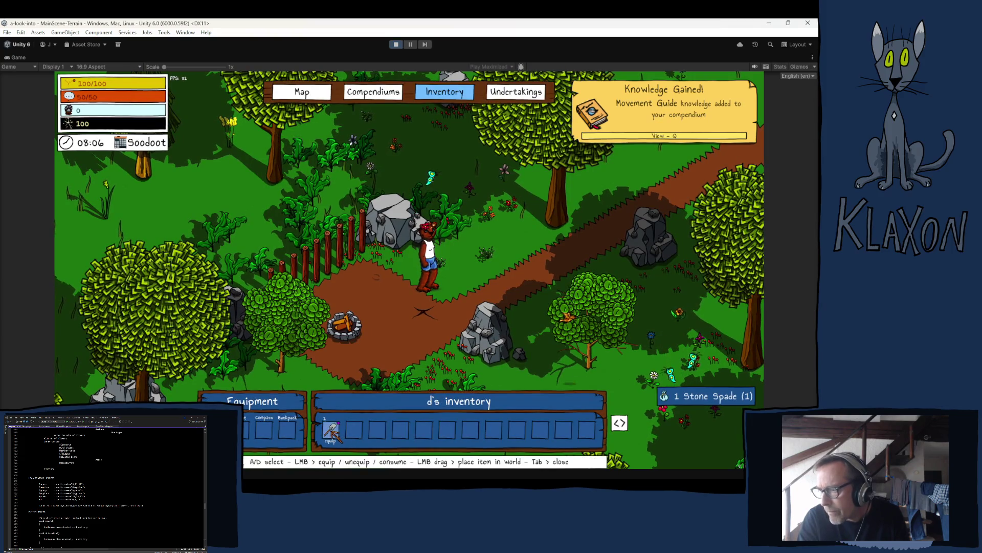
pyautogui.press('Tab')
# Dig with the stone spade, stopping all three rings in their green zones.
pyautogui.click(336, 435)
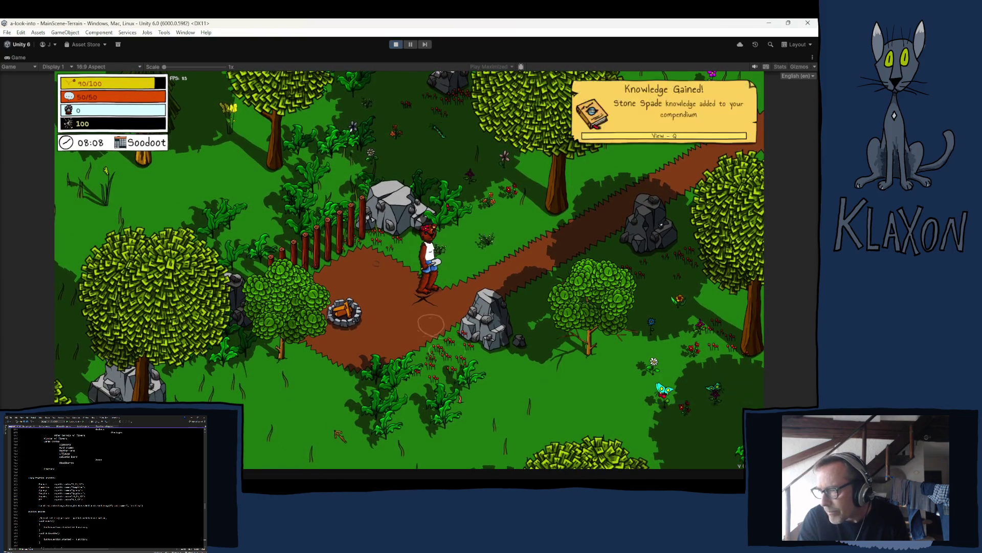
pyautogui.click(344, 432)
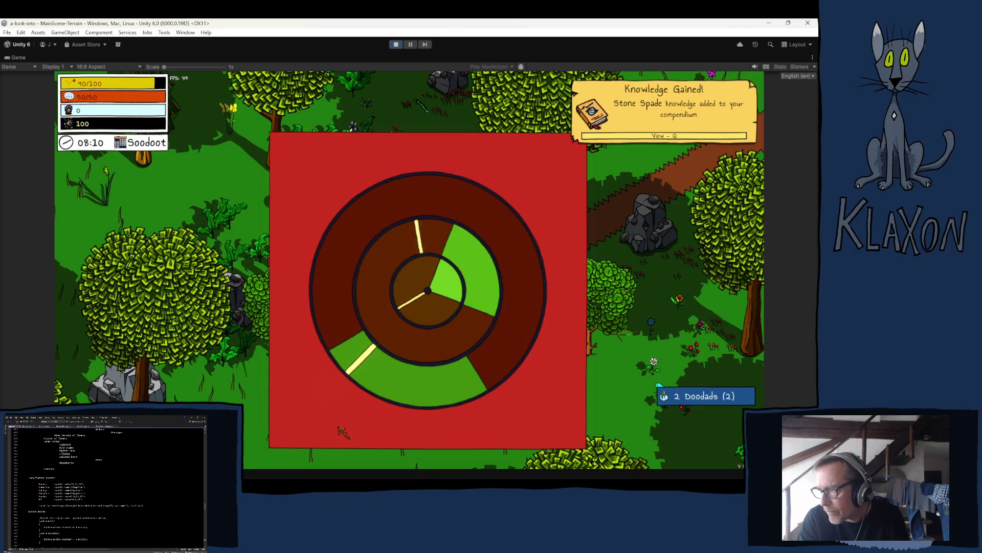
pyautogui.click(344, 432)
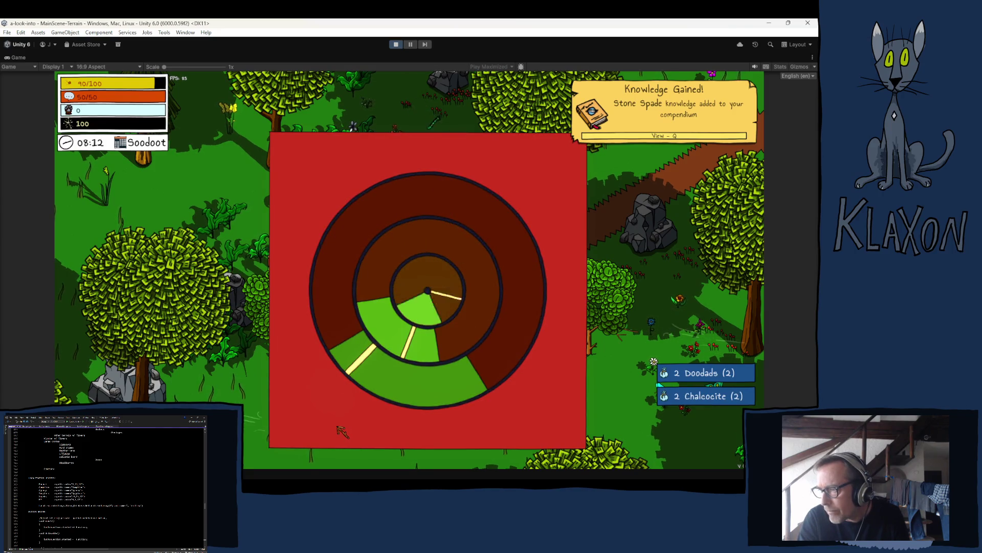
pyautogui.click(342, 432)
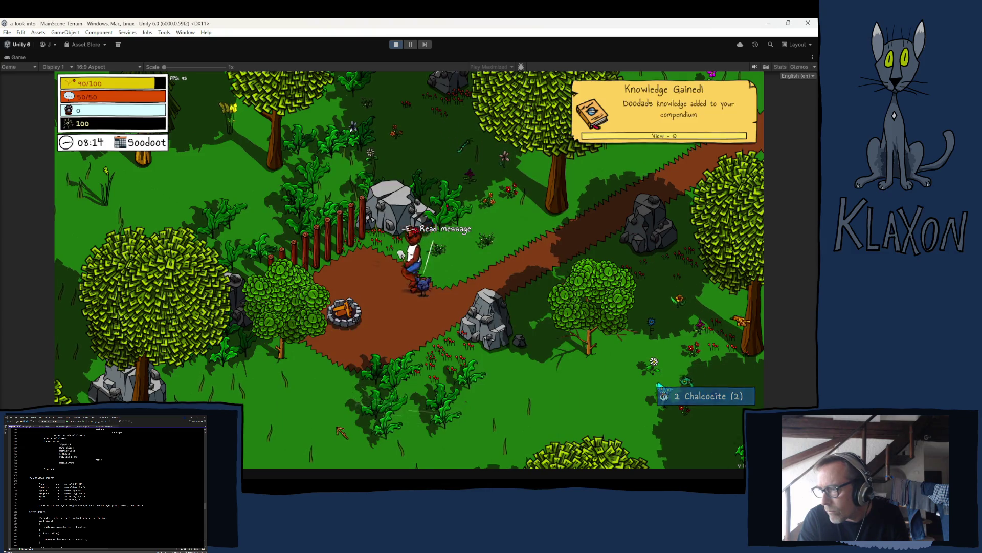
# Read the Welcome message with its literal Bold tags, close it, and stop play mode.
pyautogui.press('e')
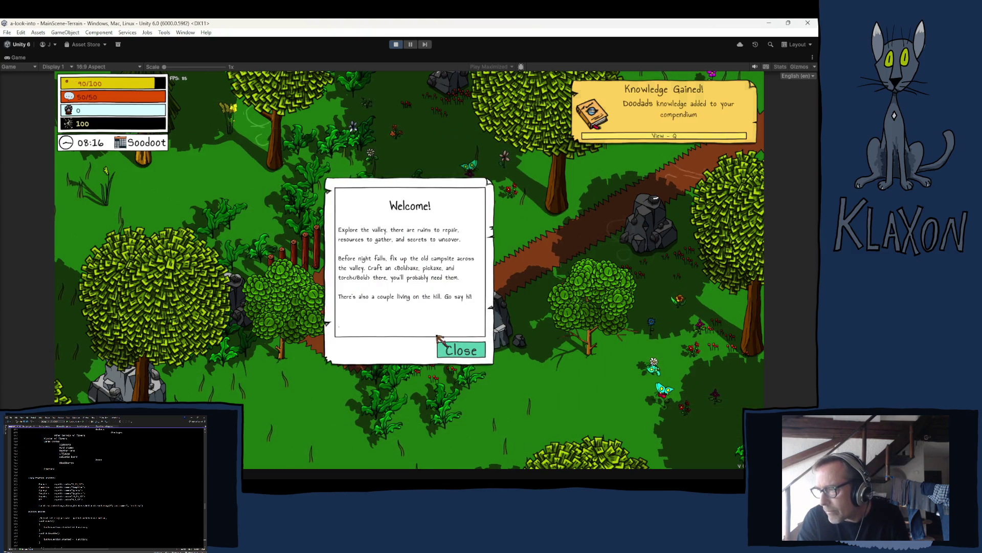
pyautogui.click(456, 350)
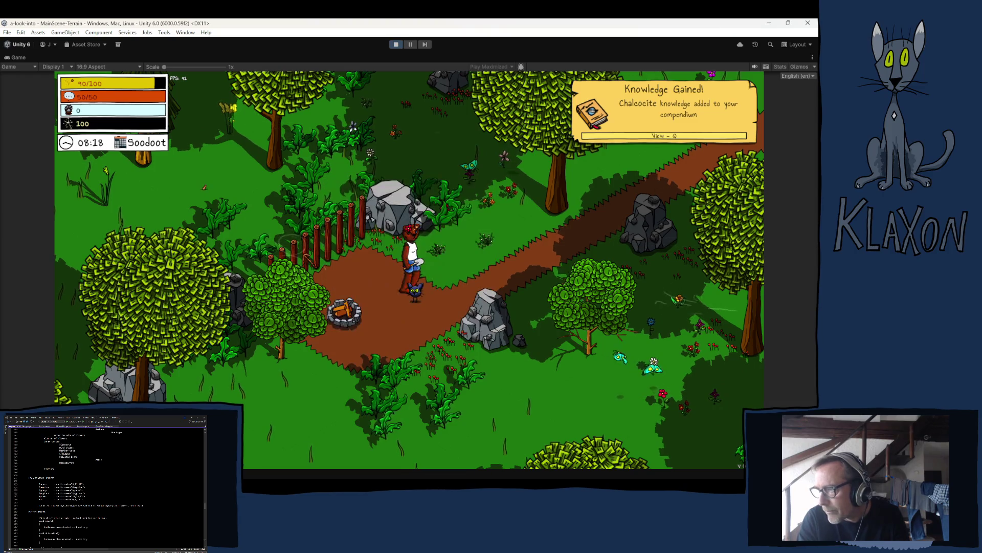
pyautogui.click(396, 44)
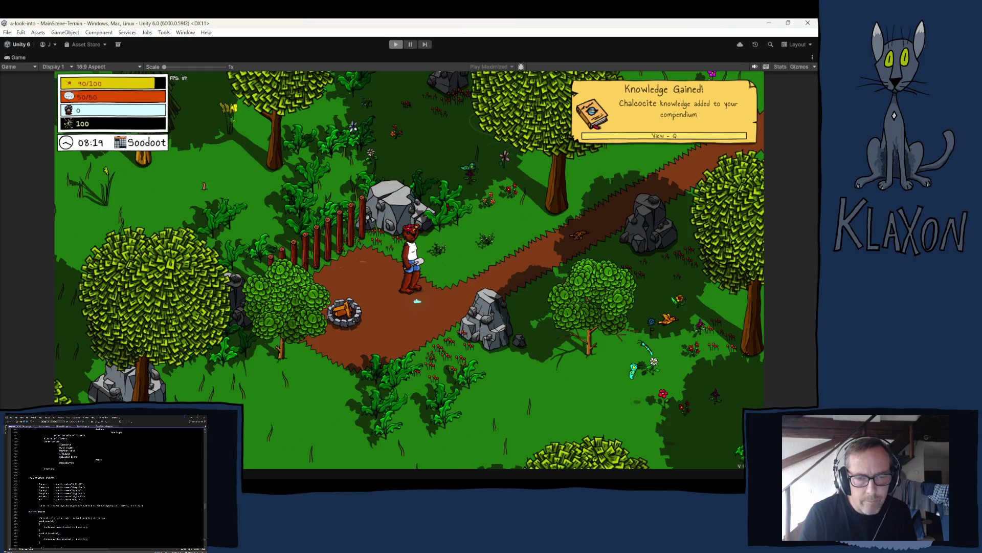
pyautogui.hotkey('ctrl', 'p')
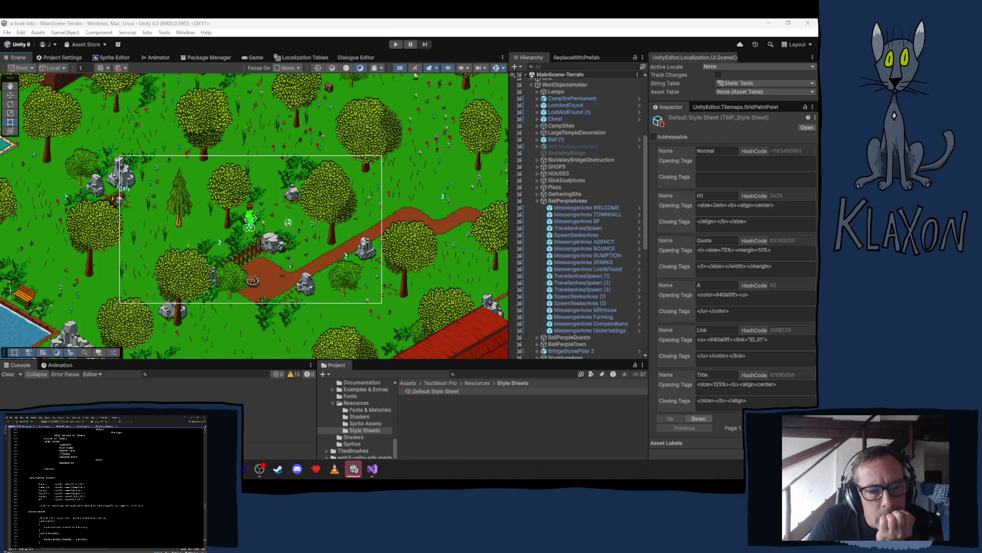
# Switch to the Localization Tables tab showing the Items-Reading table.
pyautogui.click(302, 58)
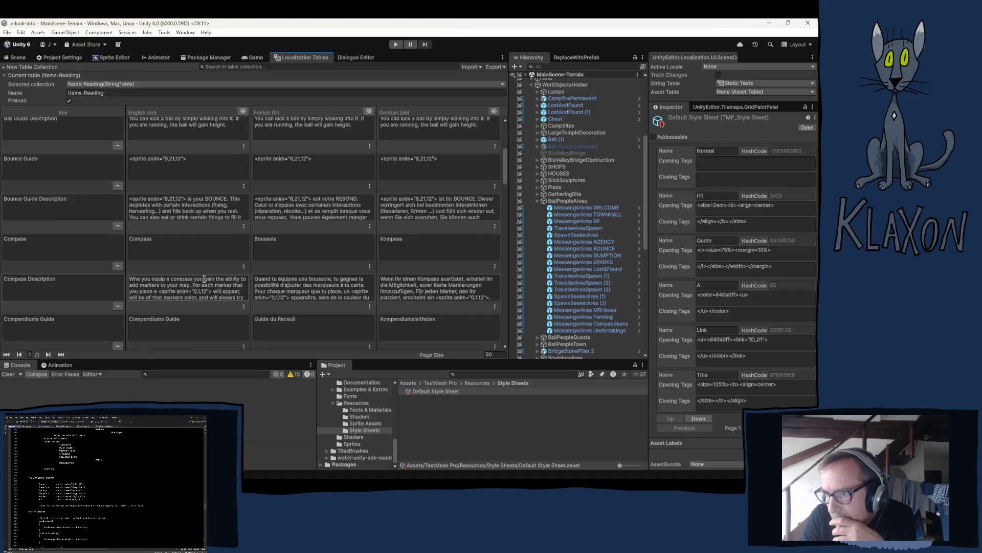
# Start rewriting the opening Bold tag before 'axe' in the English Welcome Description as a style tag.
pyautogui.scroll(-10, 211, 281)
pyautogui.scroll(-5, 212, 281)
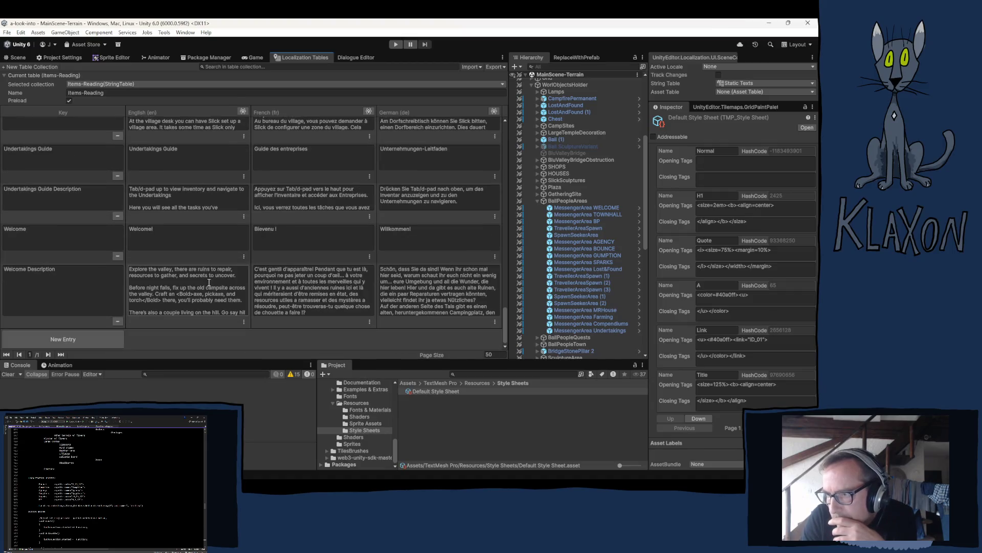
pyautogui.click(181, 295)
pyautogui.click(181, 294)
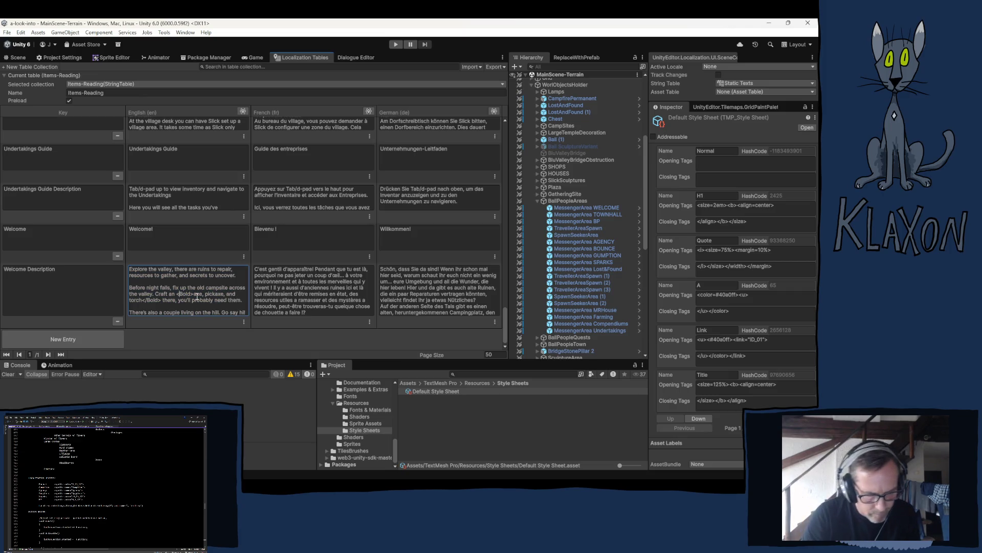
pyautogui.write('style=')
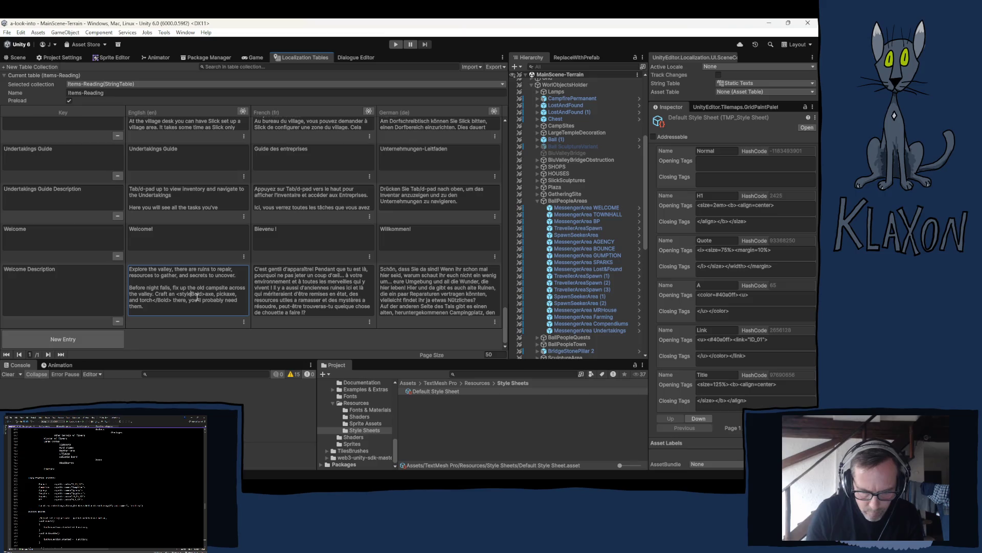
pyautogui.write('"')
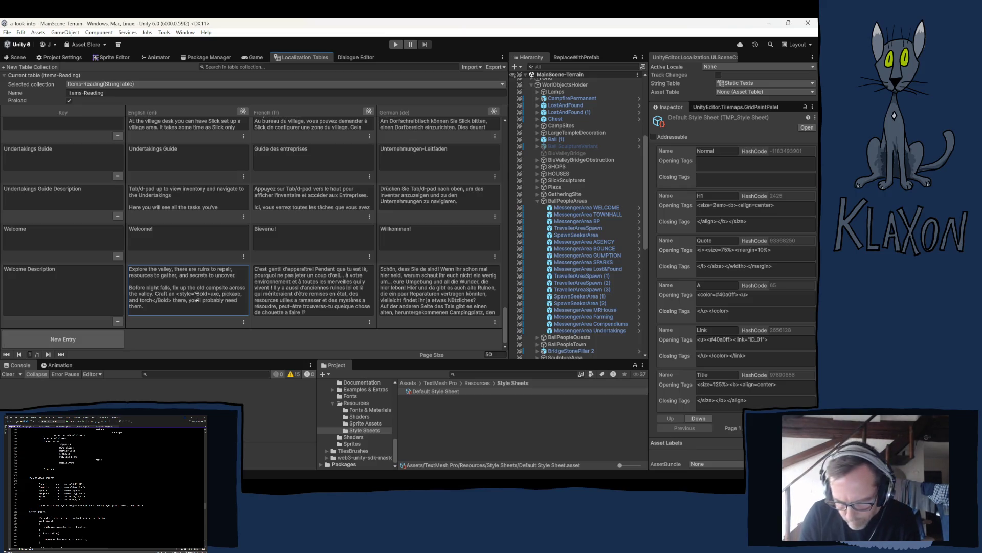
pyautogui.write('"')
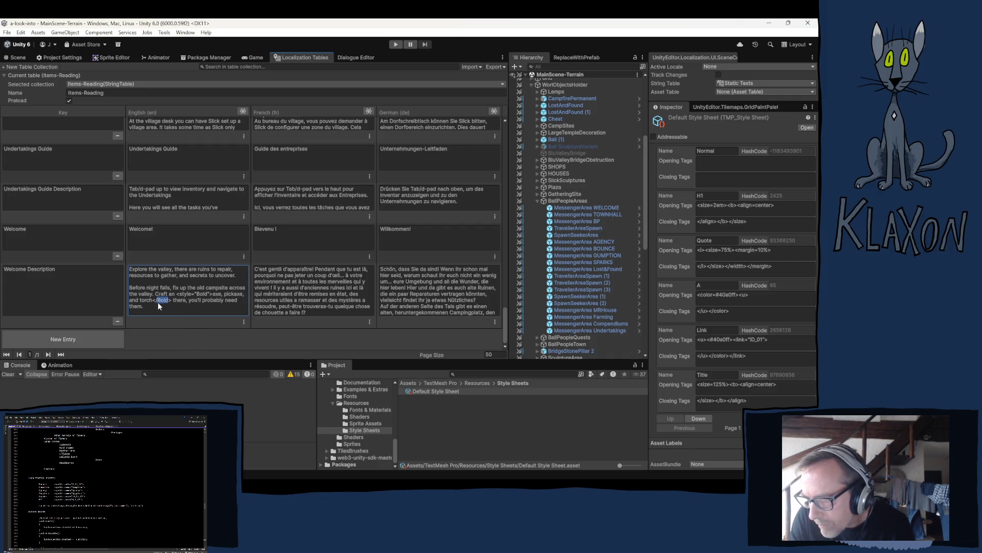
pyautogui.write('styl')
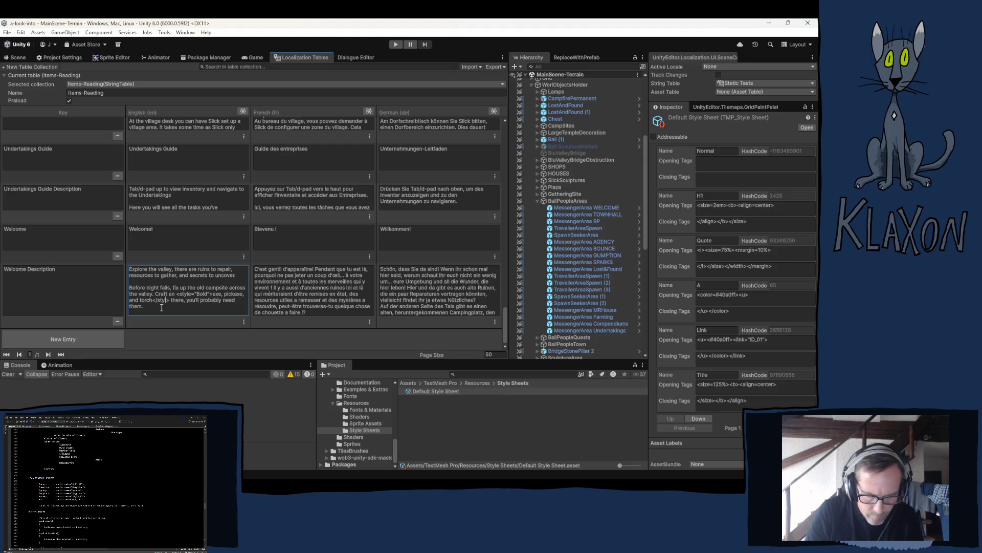
pyautogui.write('e')
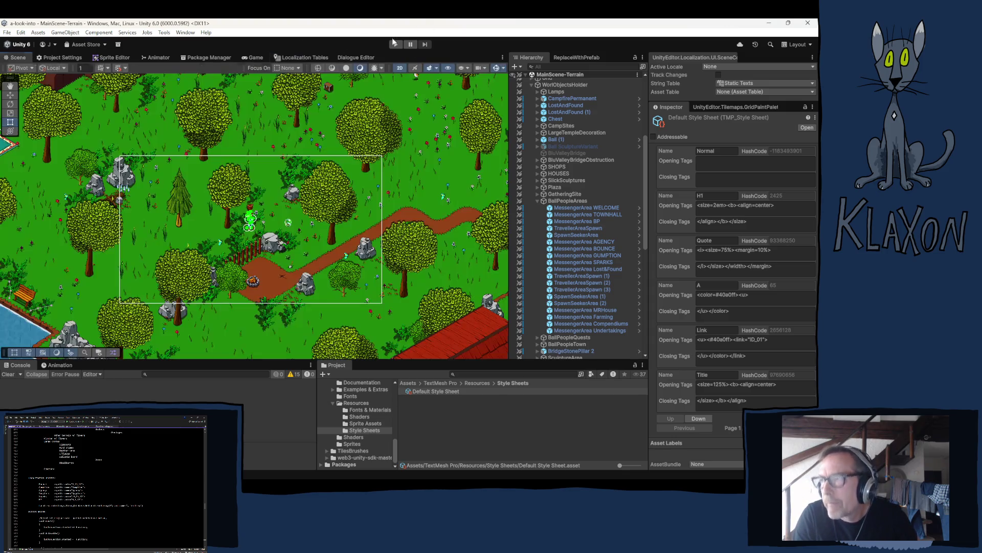
# Enter play mode and choose New Game on the title menu.
pyautogui.click(395, 45)
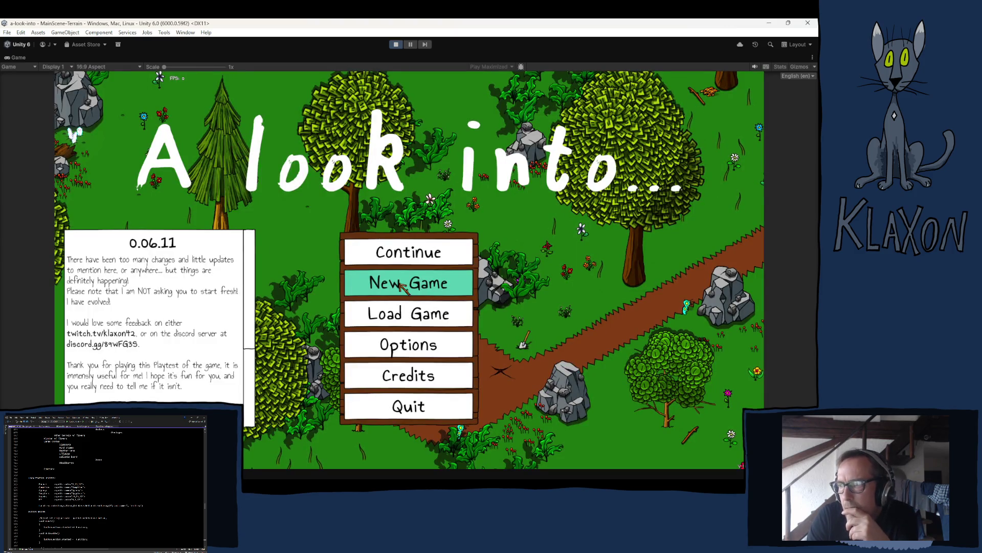
pyautogui.click(405, 287)
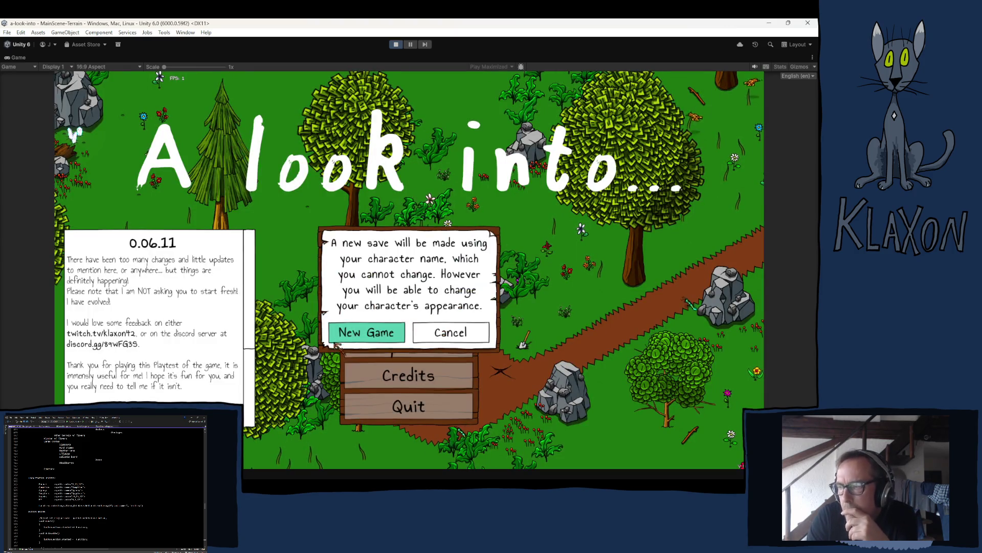
# Confirm the new save, walk onto the stone spade and equip it from the inventory.
pyautogui.click(351, 334)
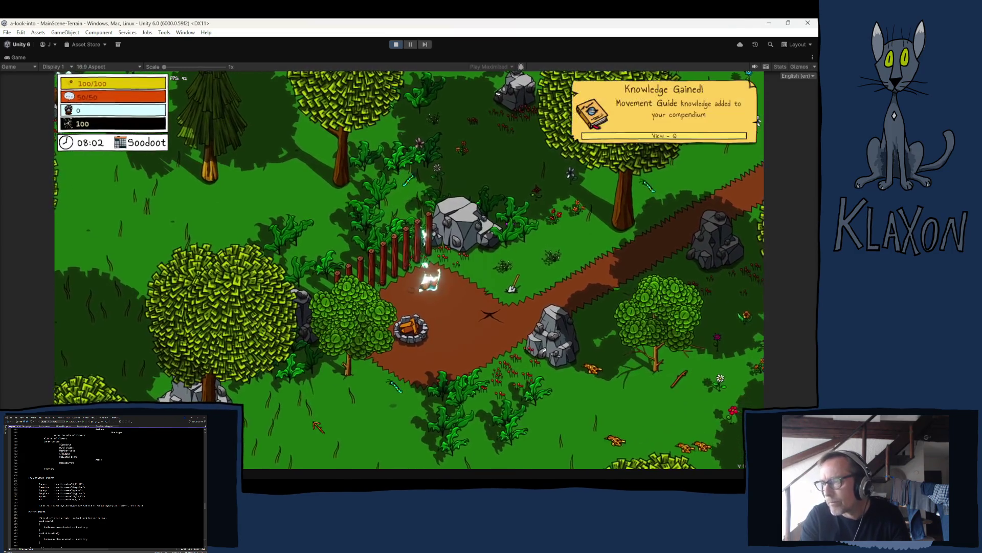
pyautogui.press('d')
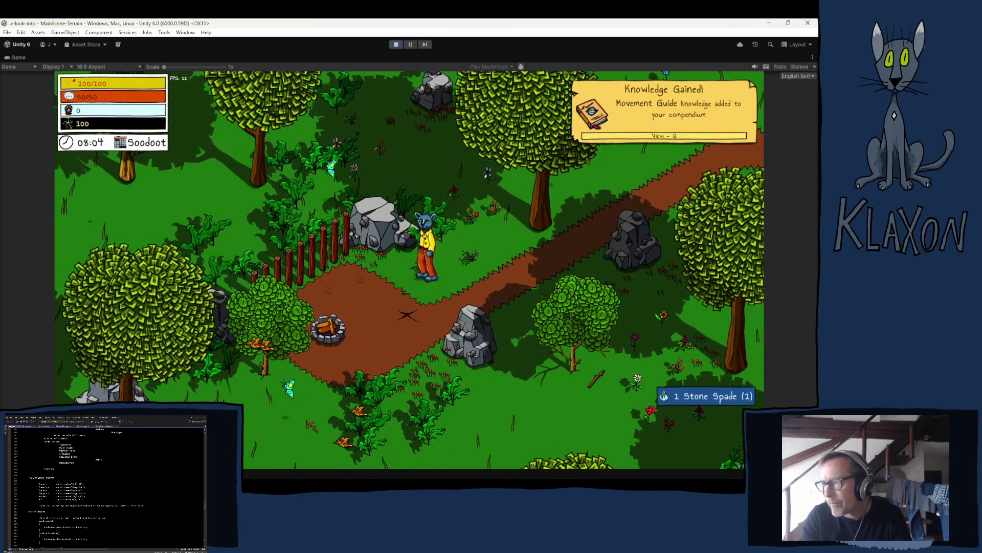
pyautogui.press('a')
pyautogui.press('Tab')
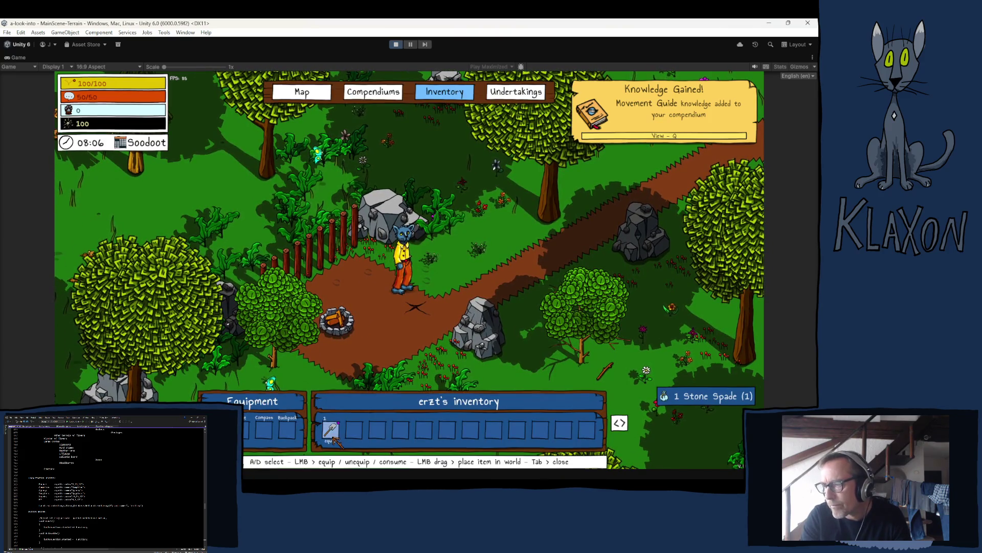
pyautogui.click(333, 437)
pyautogui.press('Tab')
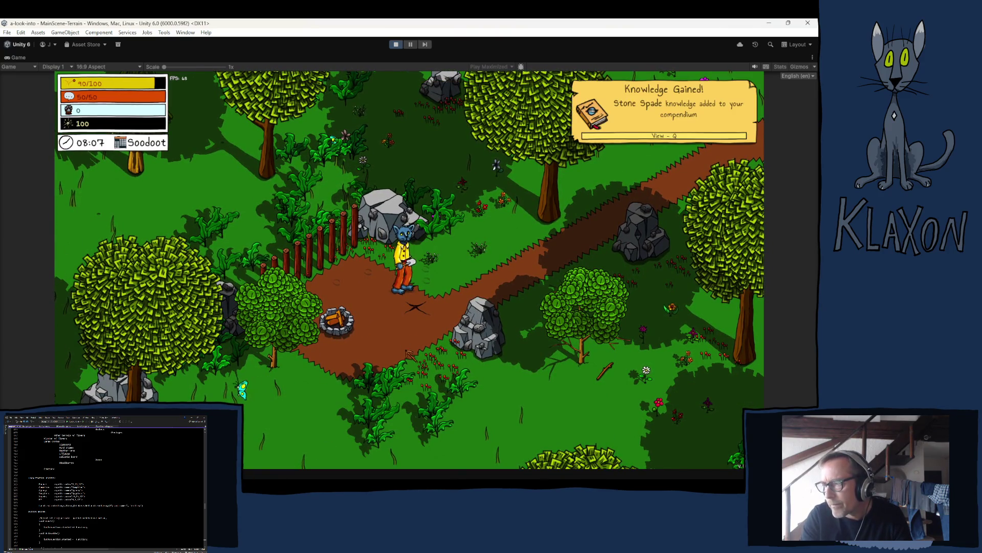
# Dig up soft wood and clay with the spade, then read and close the Welcome message.
pyautogui.click(409, 354)
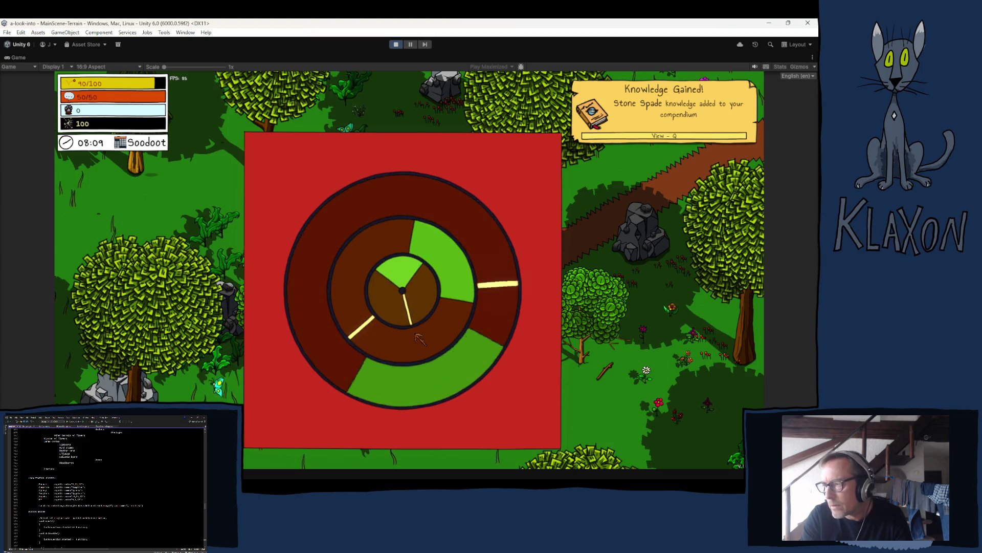
pyautogui.click(418, 338)
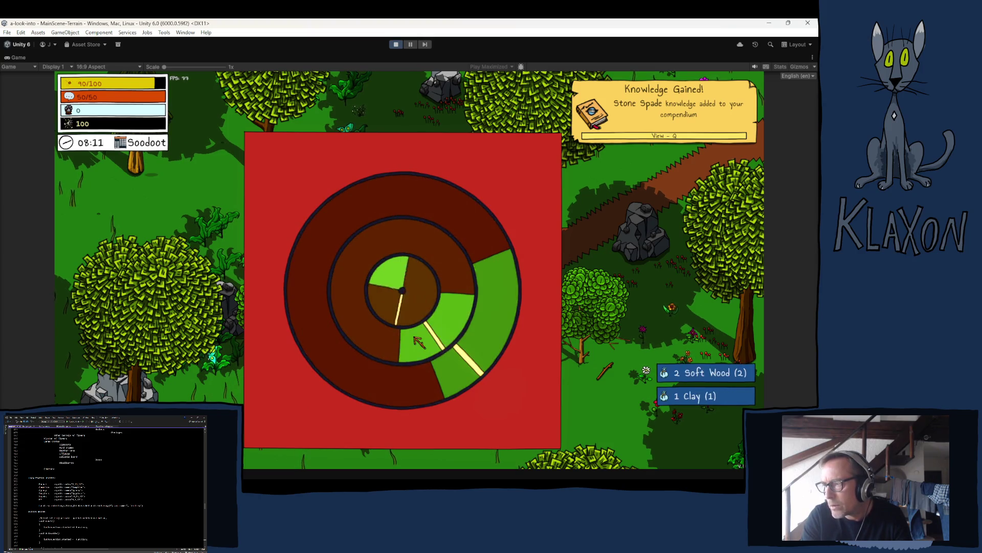
pyautogui.click(418, 340)
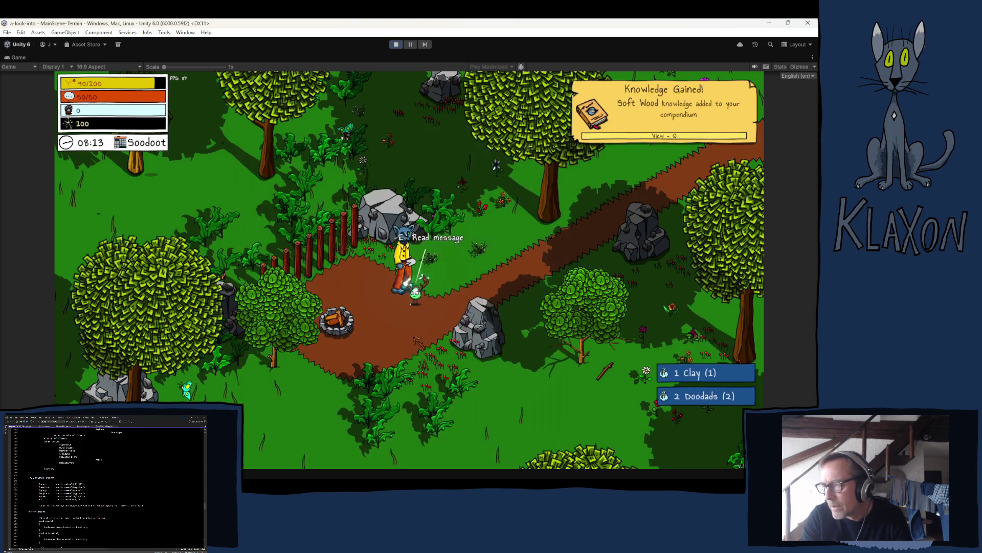
pyautogui.press('e')
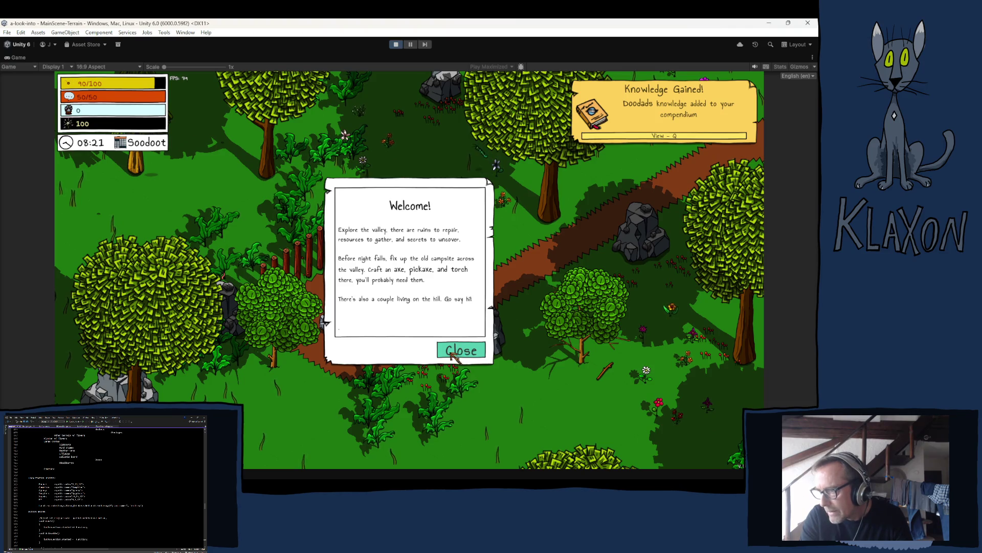
pyautogui.click(453, 352)
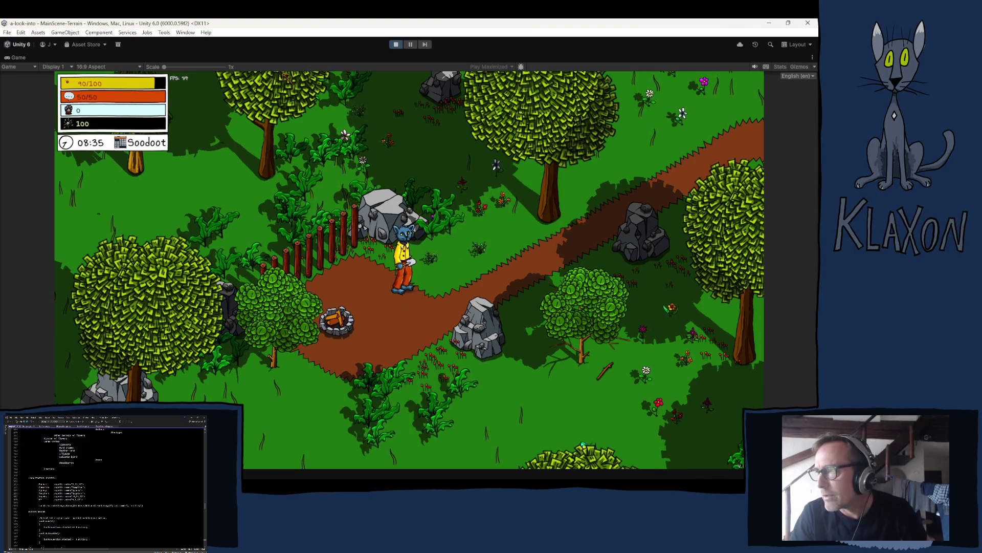
# Stop the running game with the Play button and Ctrl+P to return to the editor.
pyautogui.click(395, 45)
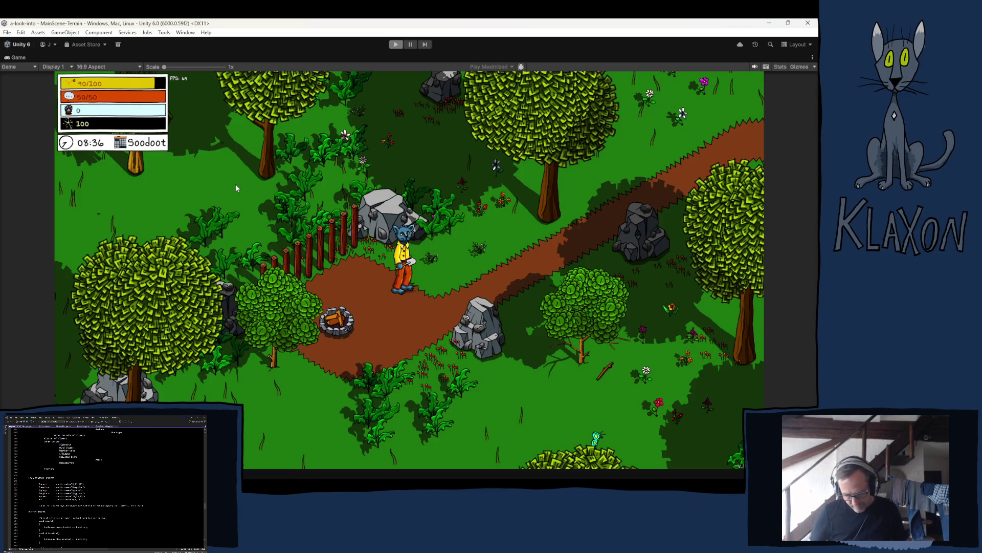
pyautogui.hotkey('ctrl', 'p')
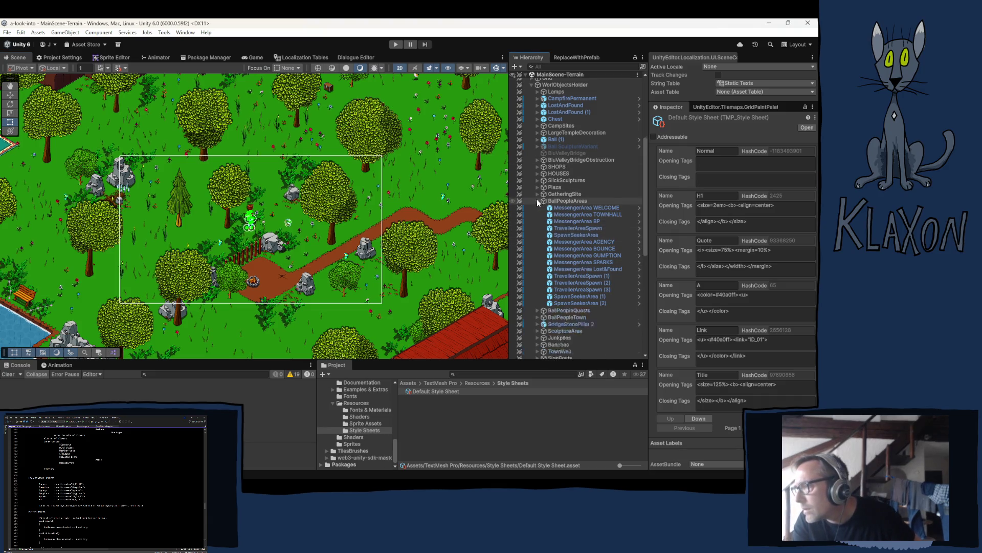
# Scroll the Hierarchy up and expand GameManager to list its child objects.
pyautogui.scroll(5, 552, 210)
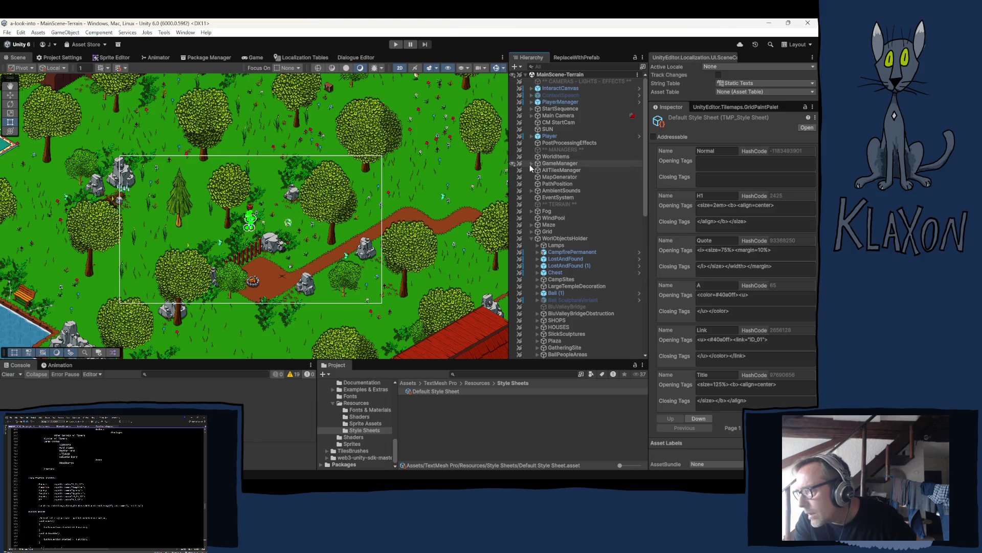
pyautogui.click(530, 163)
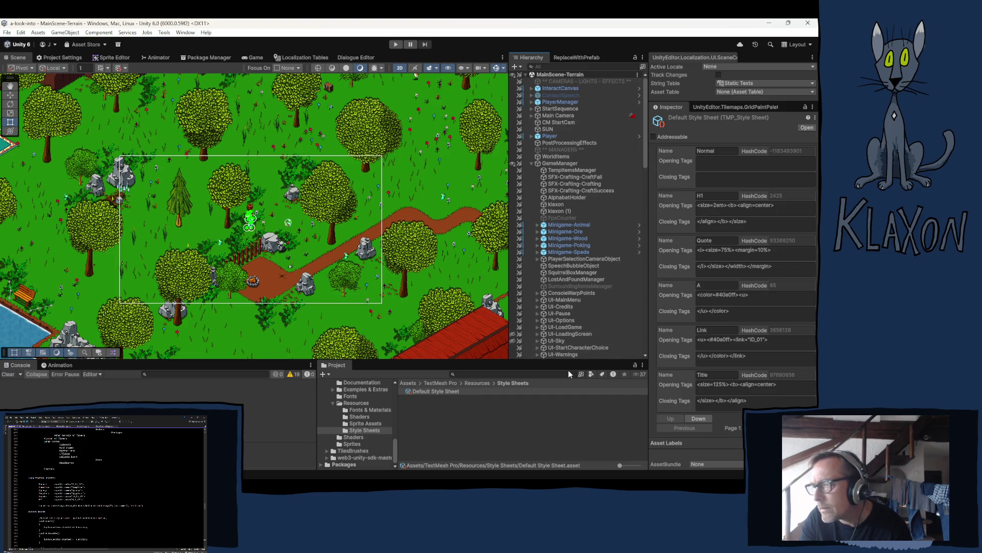
# Collapse the TextMesh Pro folder and its Resources subfolder in the Project window.
pyautogui.click(333, 403)
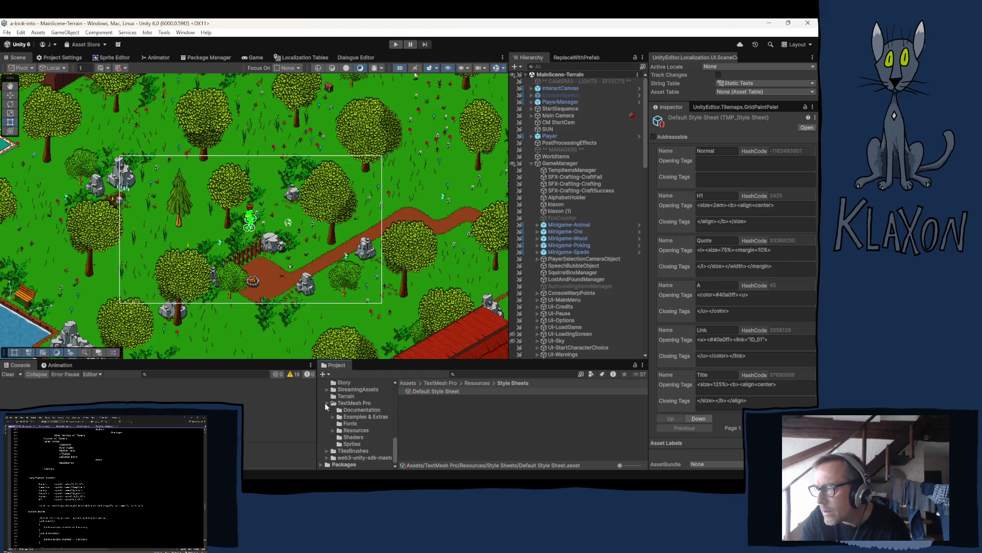
pyautogui.click(326, 404)
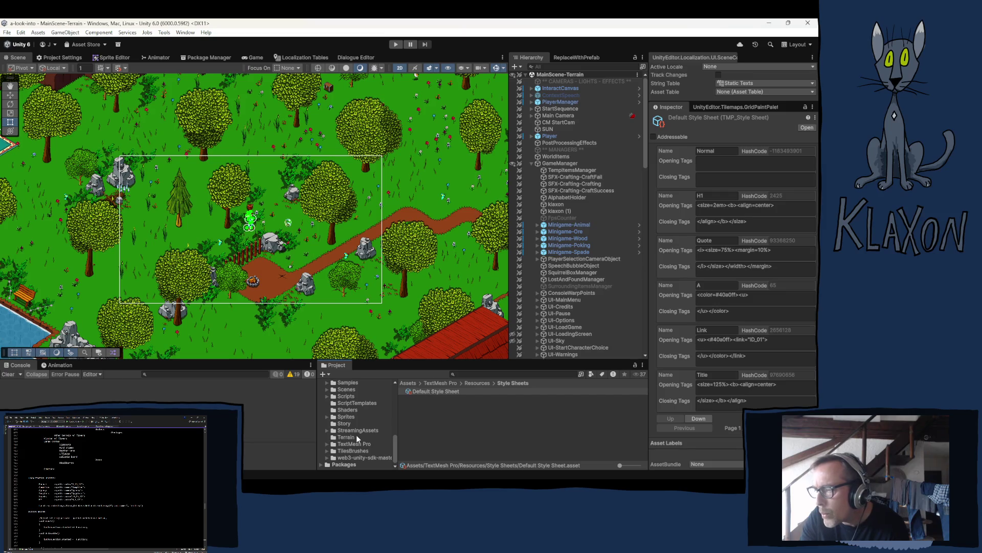
pyautogui.scroll(5, 354, 432)
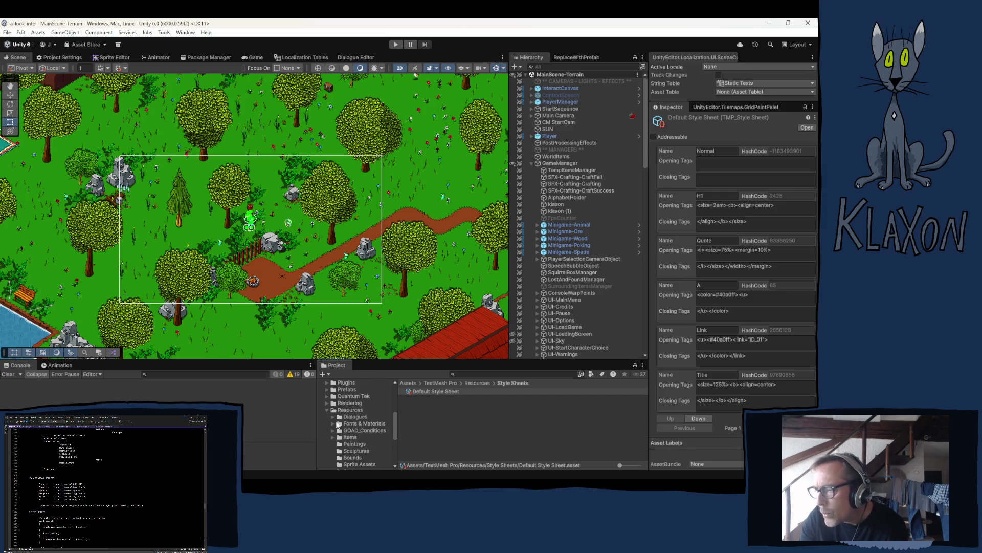
pyautogui.scroll(-3, 342, 416)
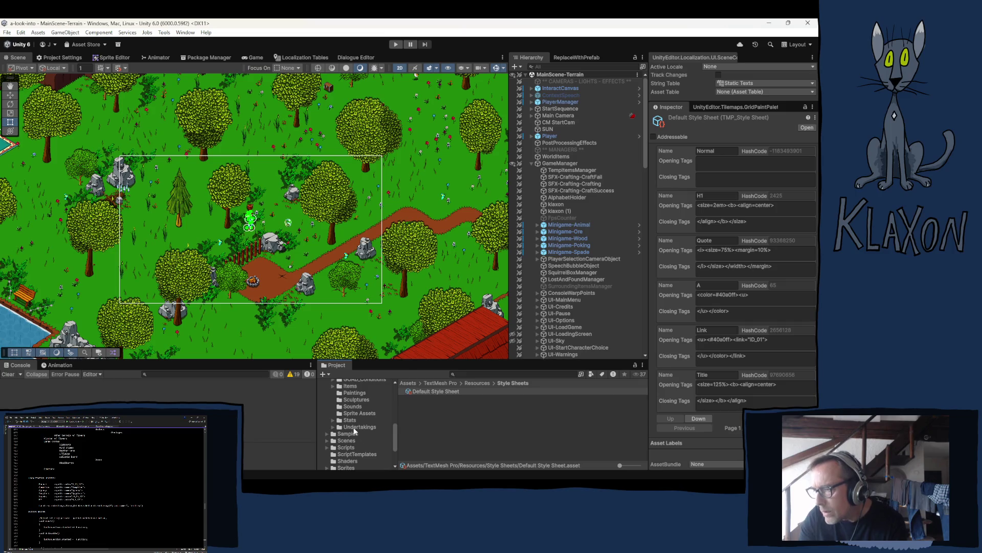
# Browse Assets/Resources/Undertakings and its subfolders, then check the Link style's opening tags.
pyautogui.click(357, 428)
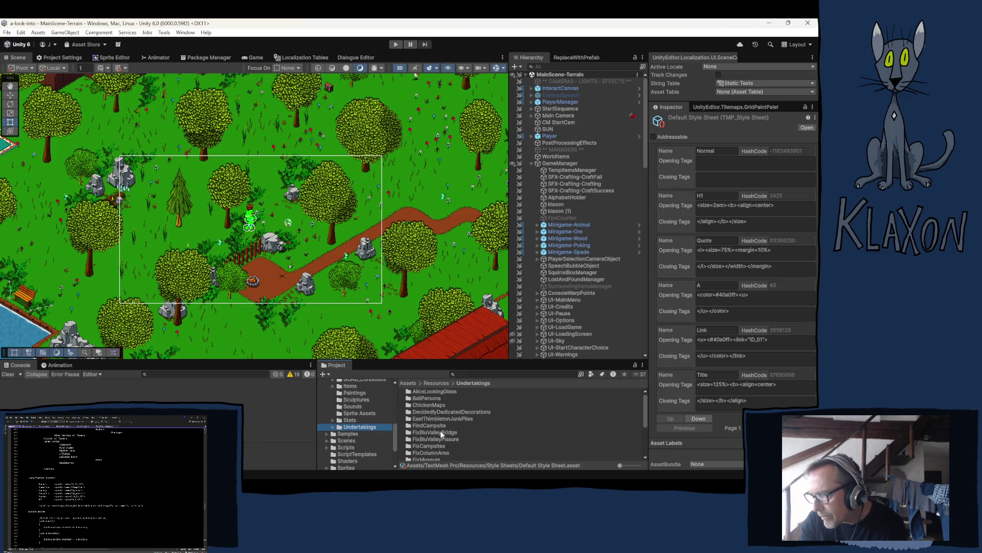
pyautogui.click(333, 427)
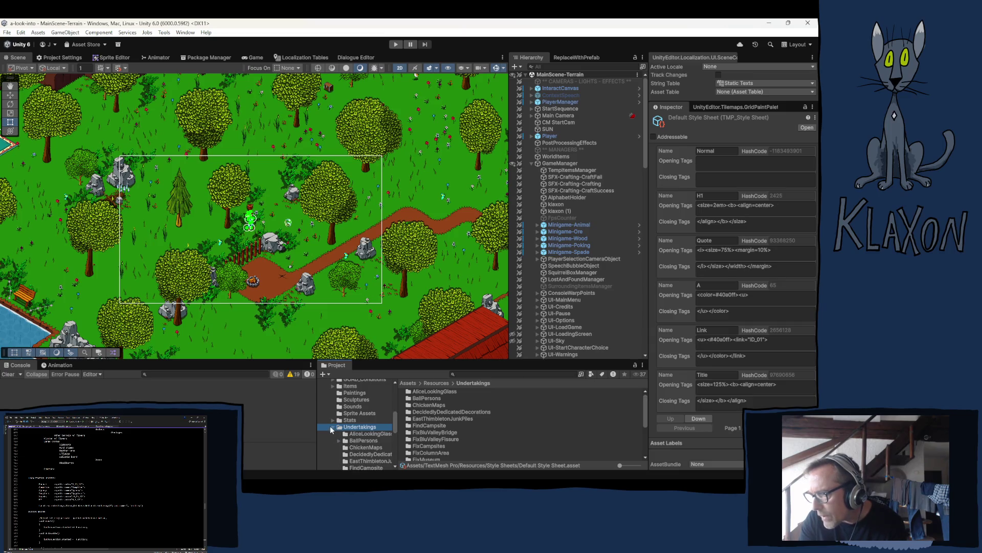
pyautogui.click(332, 426)
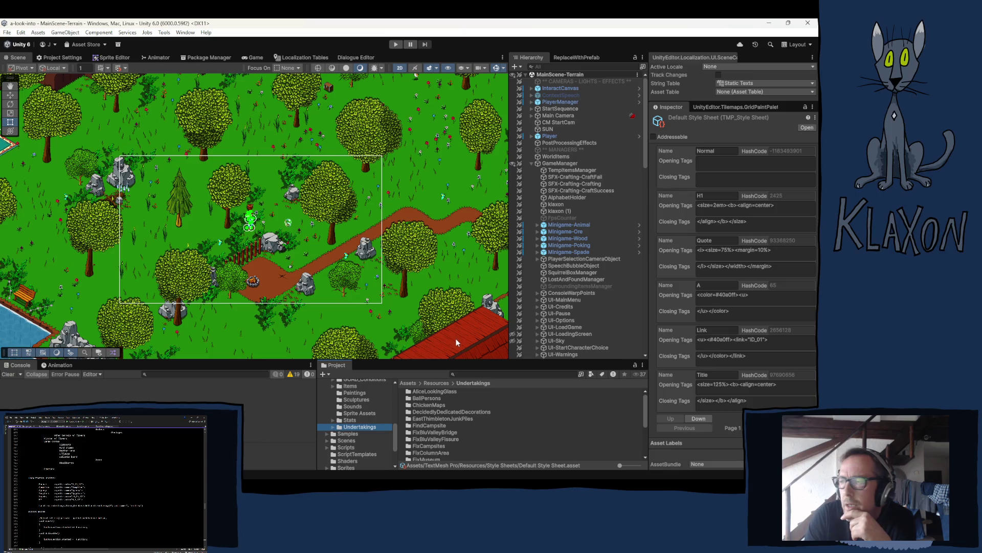
pyautogui.click(709, 339)
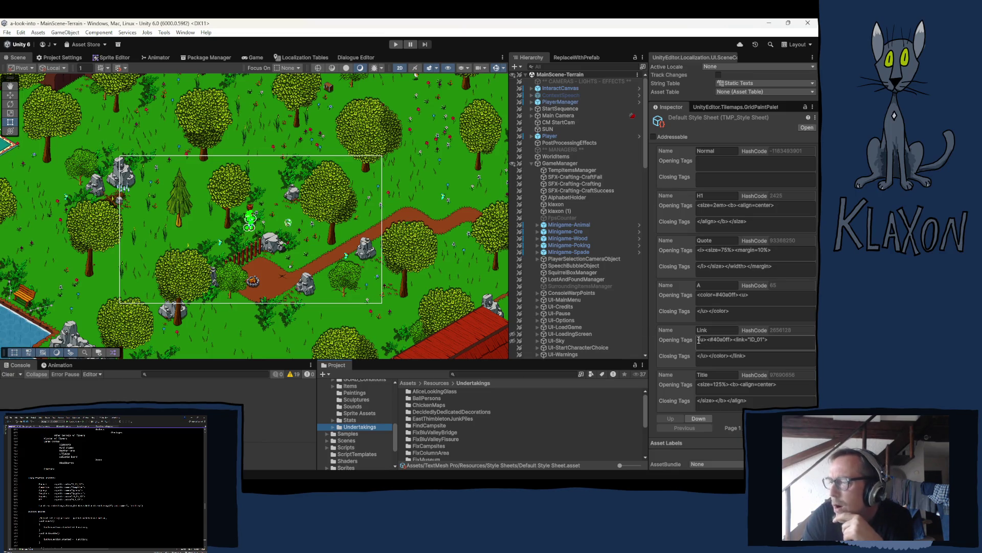
pyautogui.scroll(-3, 564, 325)
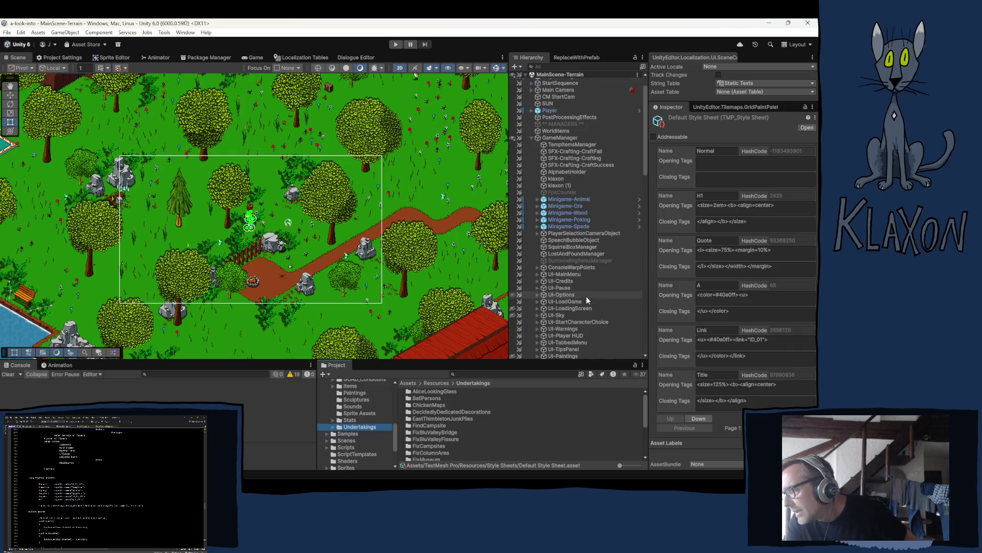
# Expand UI-BP_Dialogue > BallPersonUndertakingDisplay > Scroll View > Viewport and select Description.
pyautogui.scroll(-2, 579, 320)
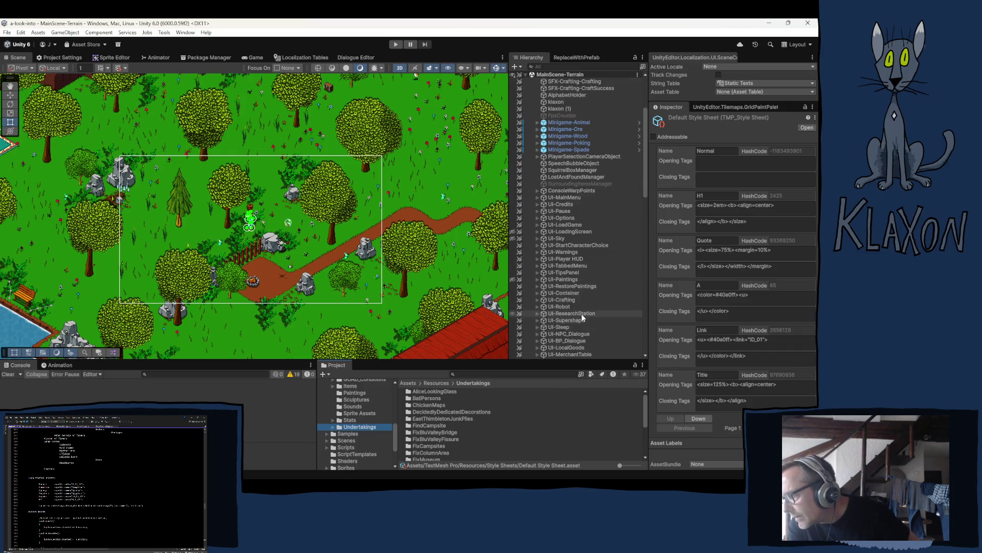
pyautogui.scroll(-2, 587, 323)
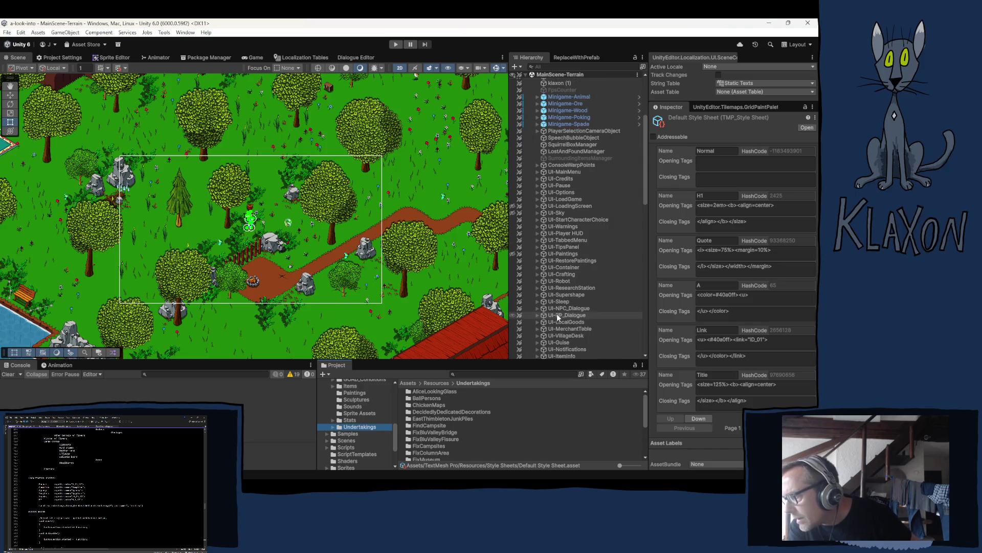
pyautogui.click(537, 315)
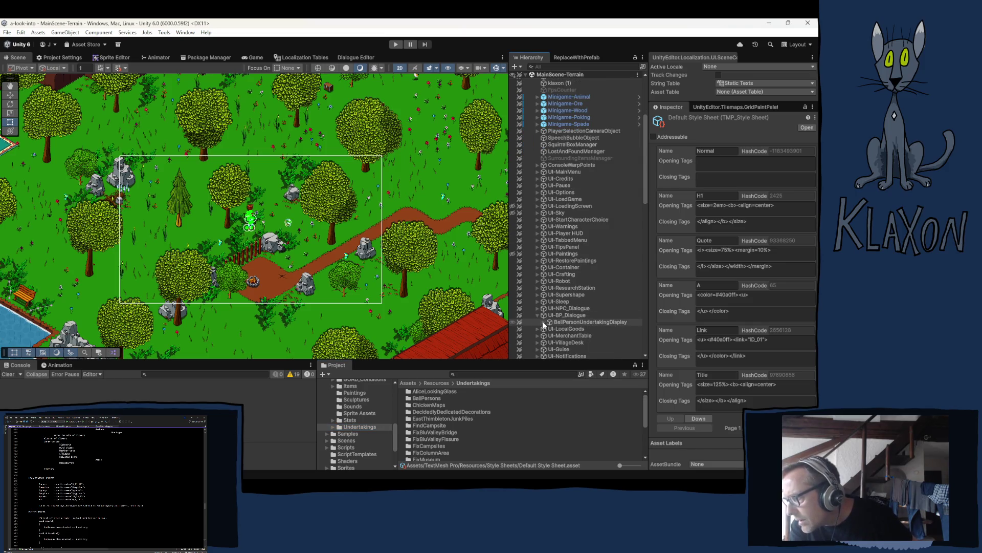
pyautogui.click(543, 322)
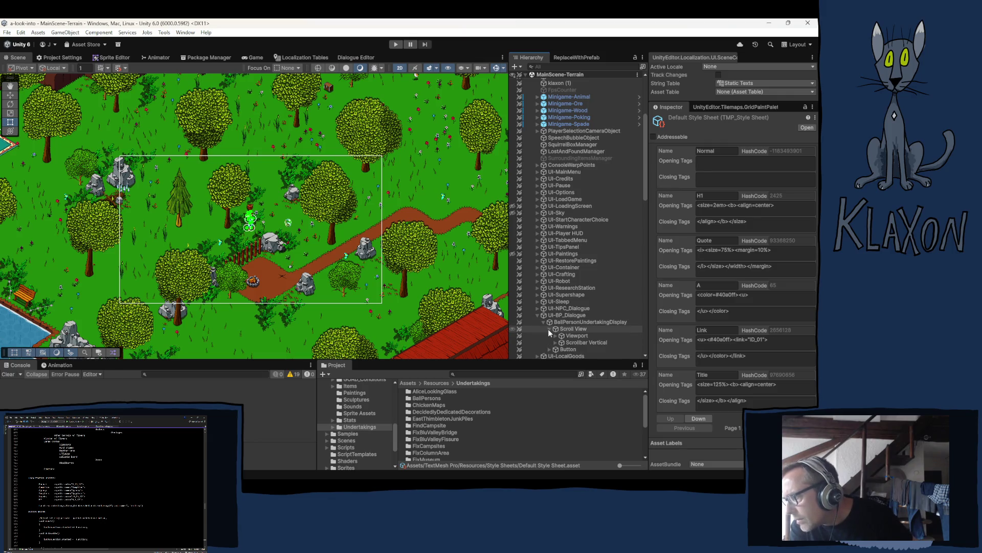
pyautogui.click(549, 328)
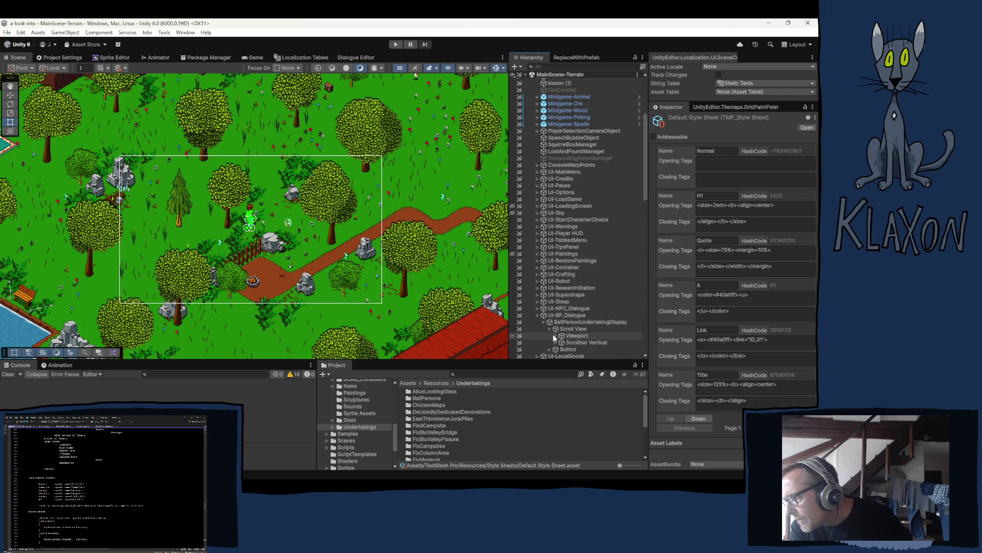
pyautogui.click(555, 336)
pyautogui.click(575, 342)
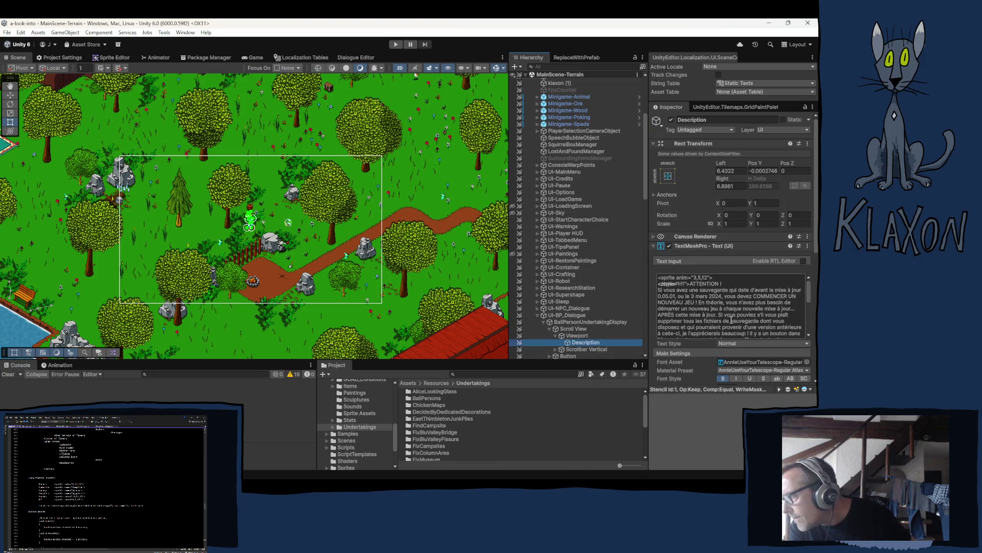
# Set the Description's TextMeshPro Font Size to 12, then focus its text input.
pyautogui.scroll(-1, 732, 317)
pyautogui.scroll(1, 732, 311)
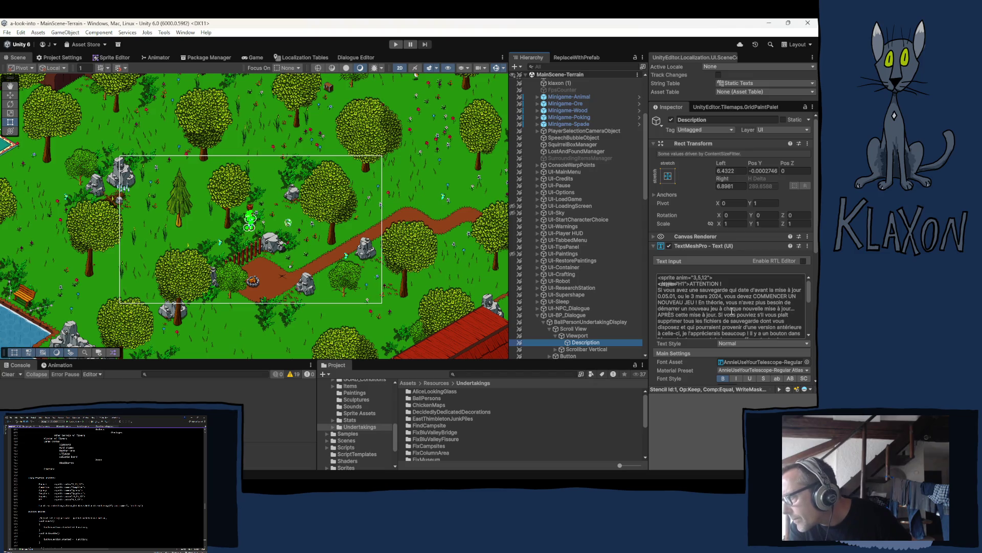
pyautogui.scroll(-2, 703, 365)
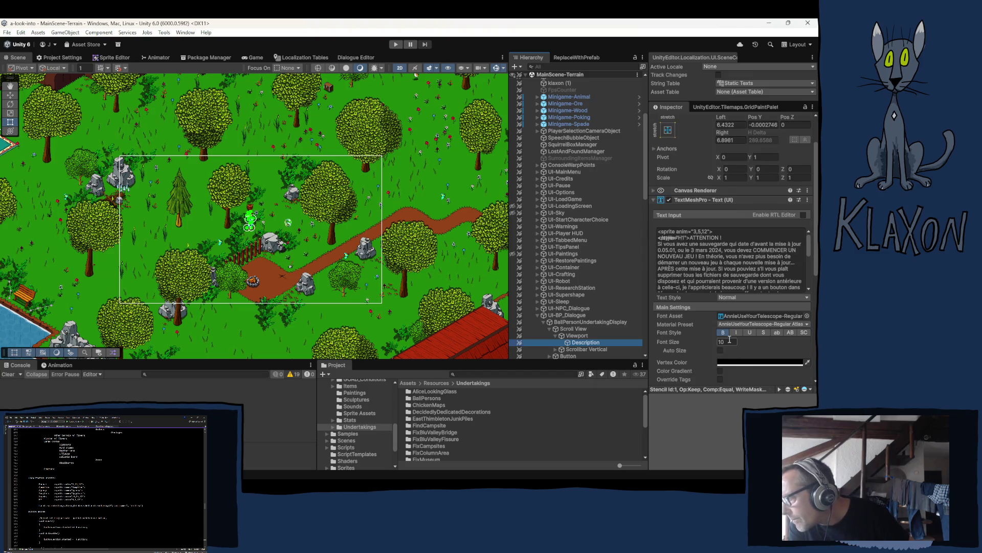
pyautogui.click(698, 342)
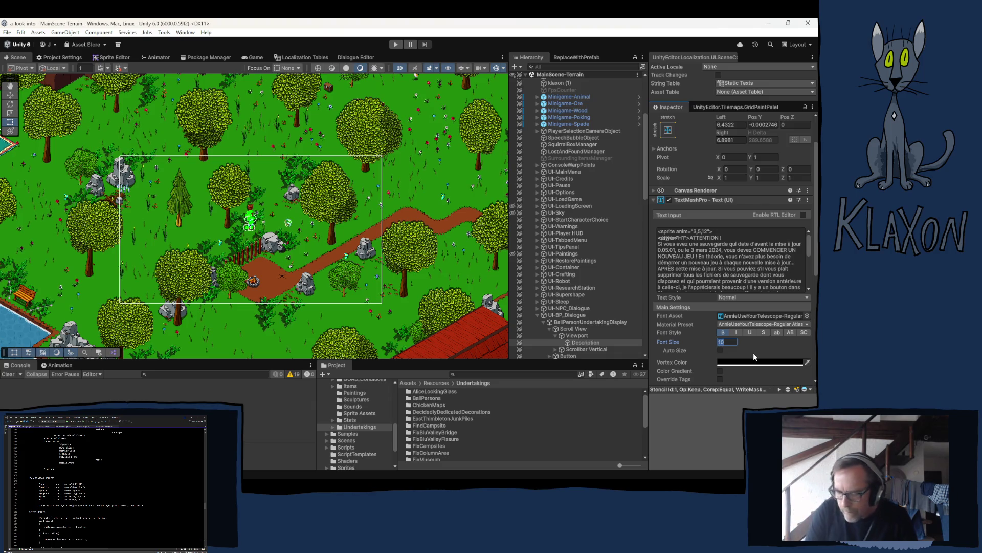
pyautogui.write('1')
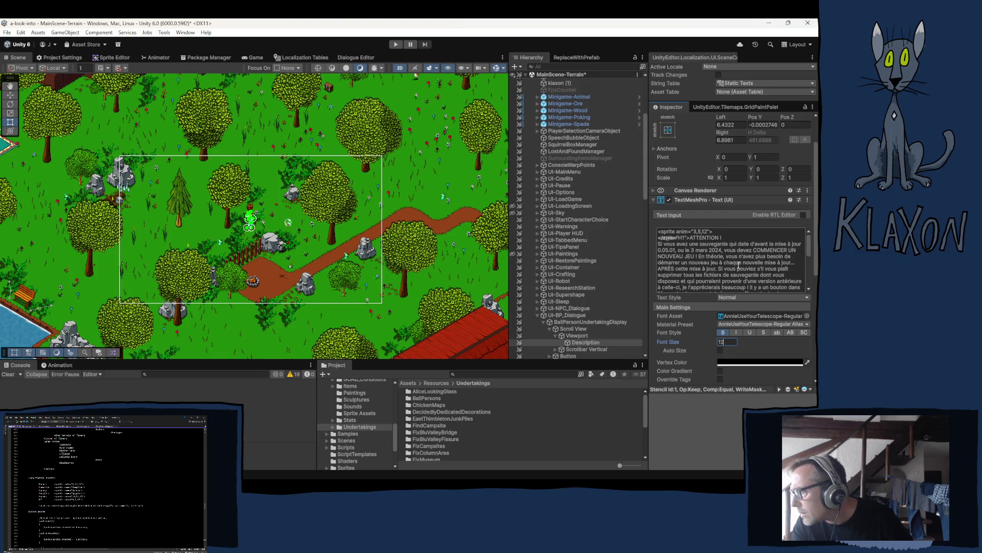
pyautogui.click(691, 260)
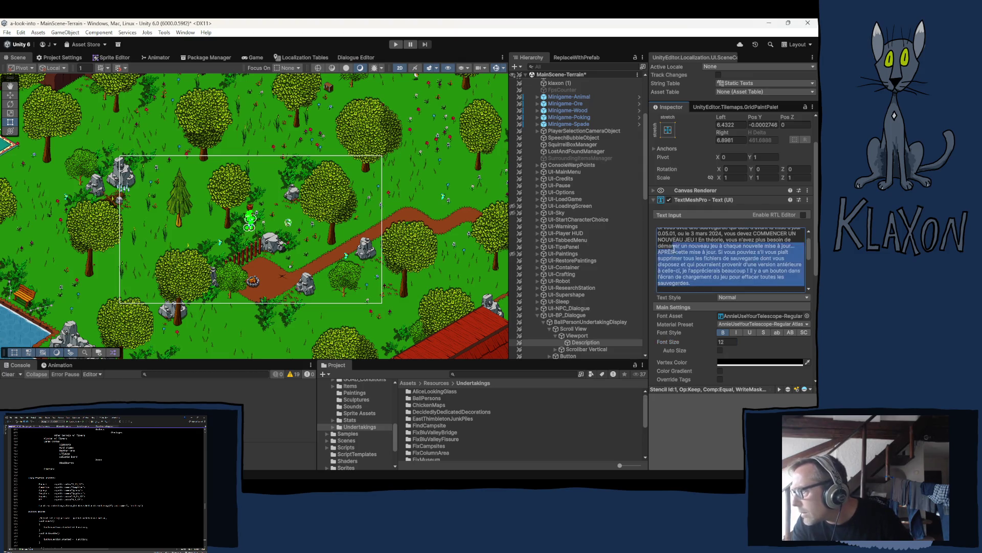
pyautogui.click(676, 238)
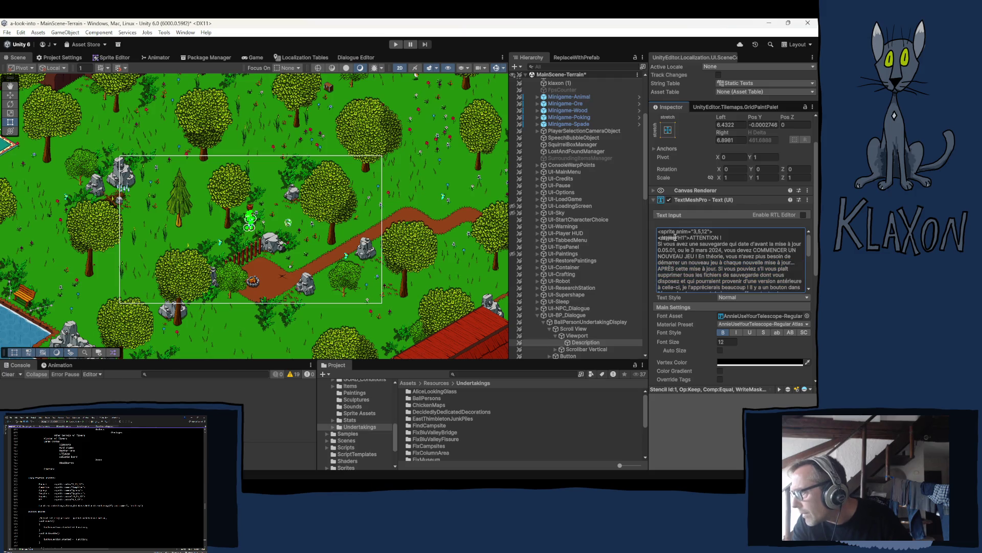
pyautogui.moveTo(659, 237); pyautogui.dragTo(693, 243)
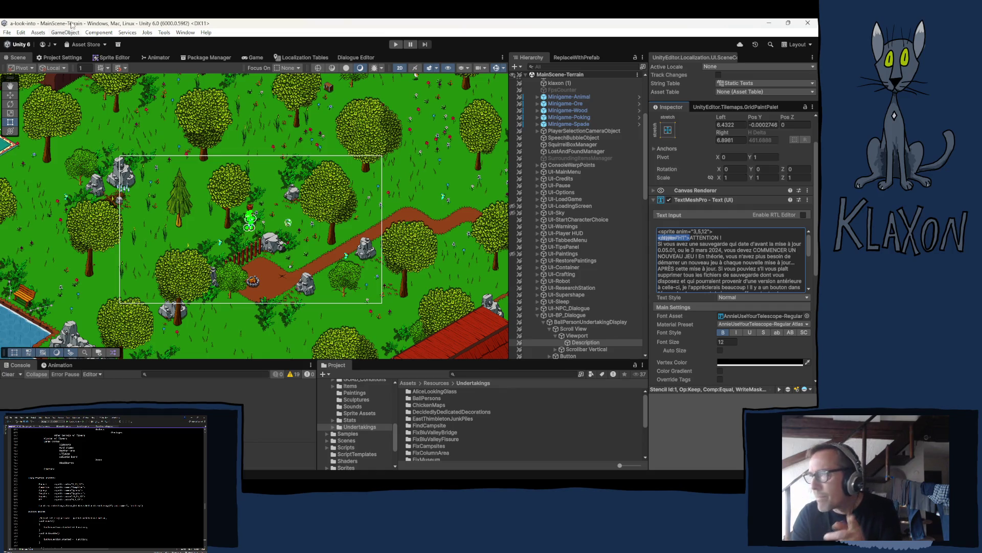
pyautogui.click(305, 58)
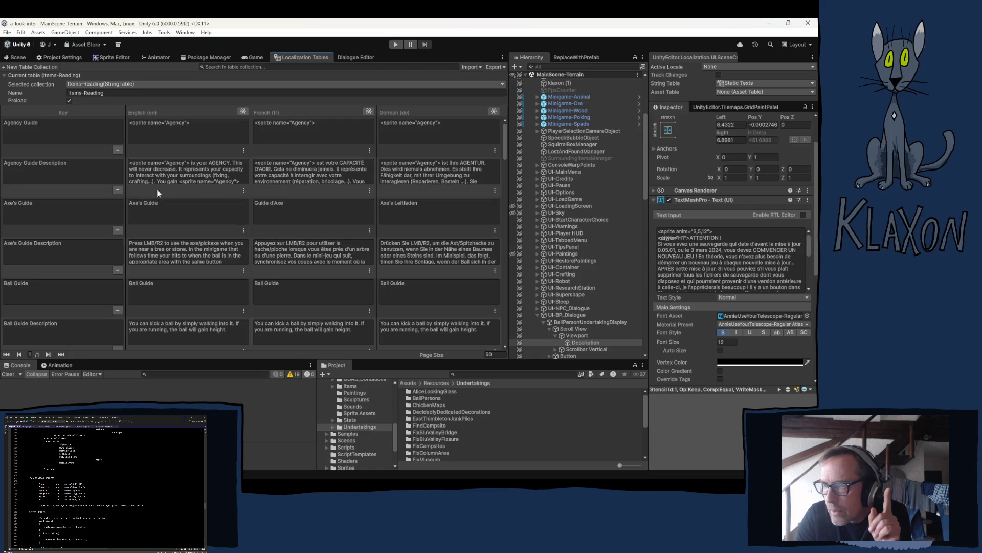
# Copy the <style="Bold"> axe, pickaxe, and torch phrase from the English Welcome Description.
pyautogui.scroll(-10, 184, 271)
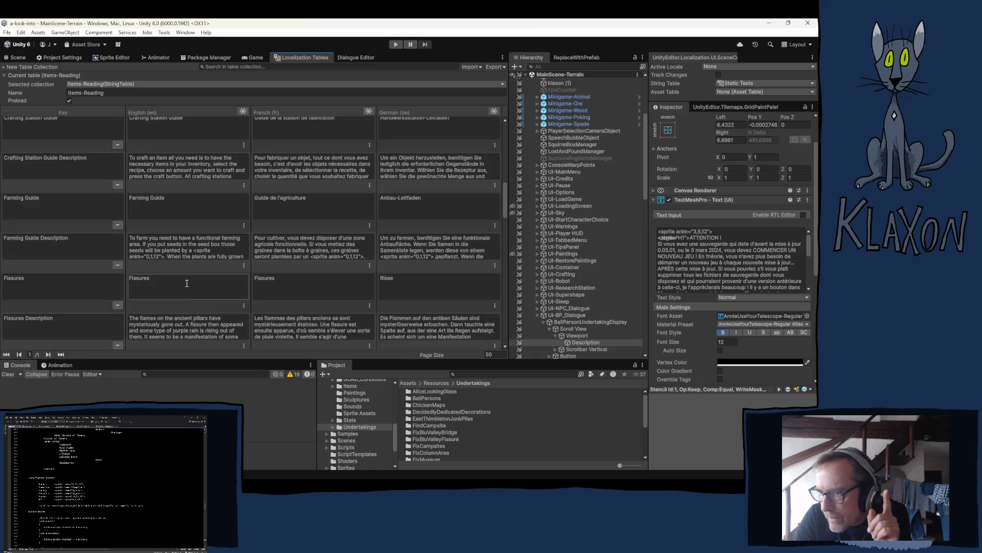
pyautogui.scroll(-5, 191, 286)
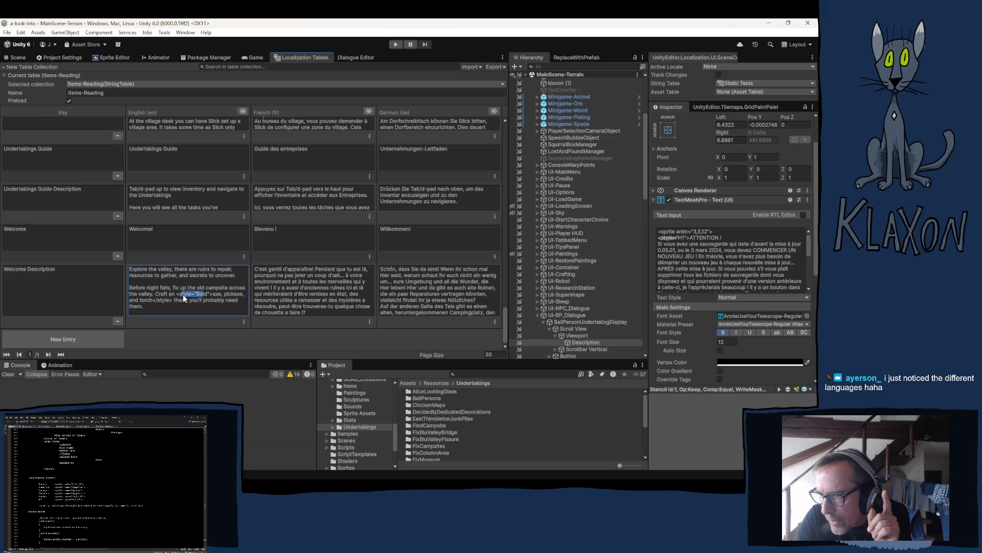
pyautogui.moveTo(203, 294); pyautogui.dragTo(171, 301)
pyautogui.hotkey('ctrl', 'c')
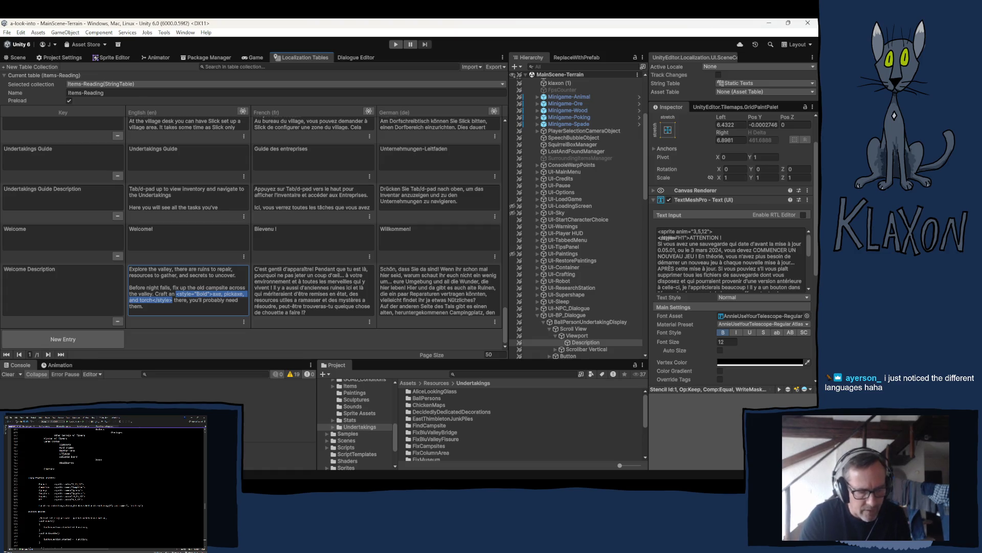
pyautogui.hotkey('alt', 'Tab')
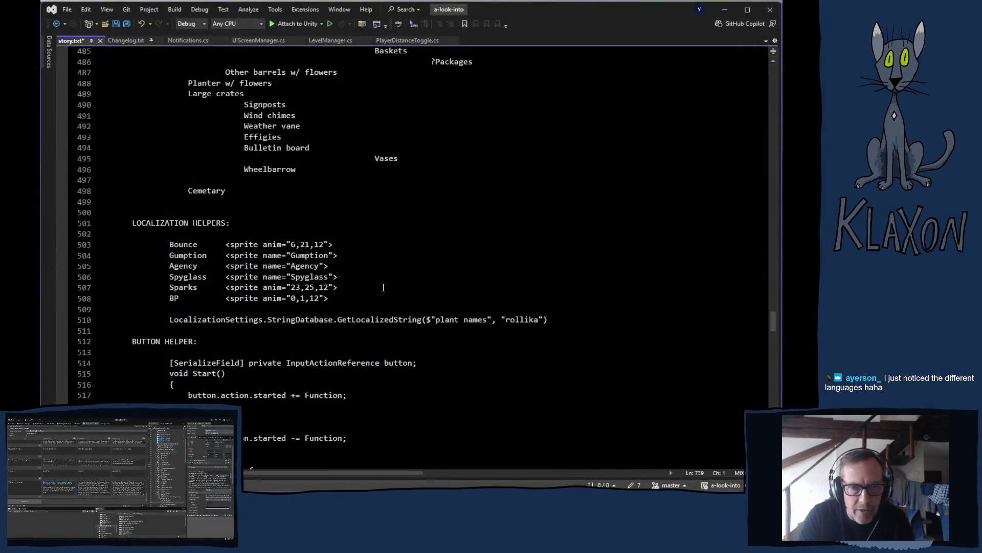
# Paste the Bold-styled tool phrase below line 510 of story.txt and save the file.
pyautogui.scroll(-1, 251, 307)
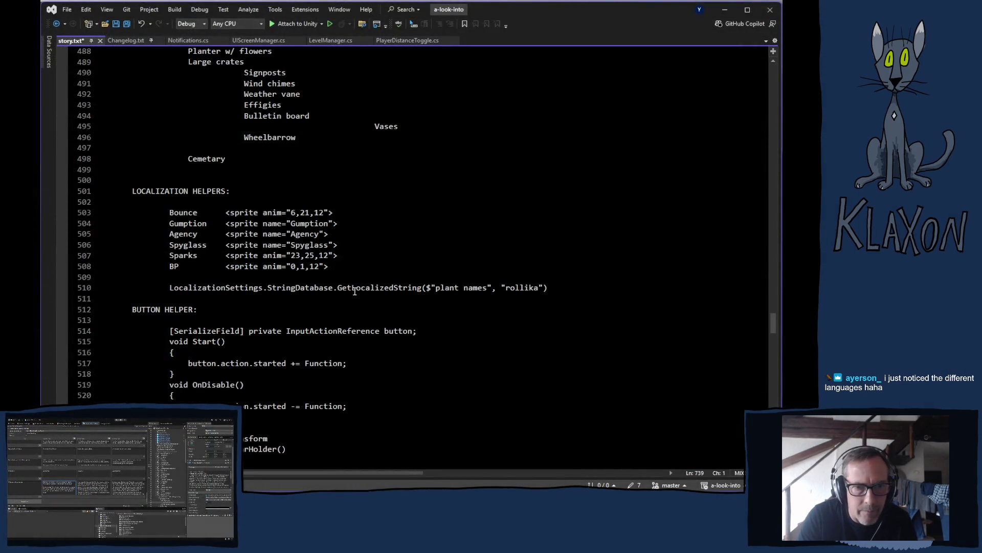
pyautogui.click(572, 287)
pyautogui.press('Return')
pyautogui.press('Return')
pyautogui.press('Return')
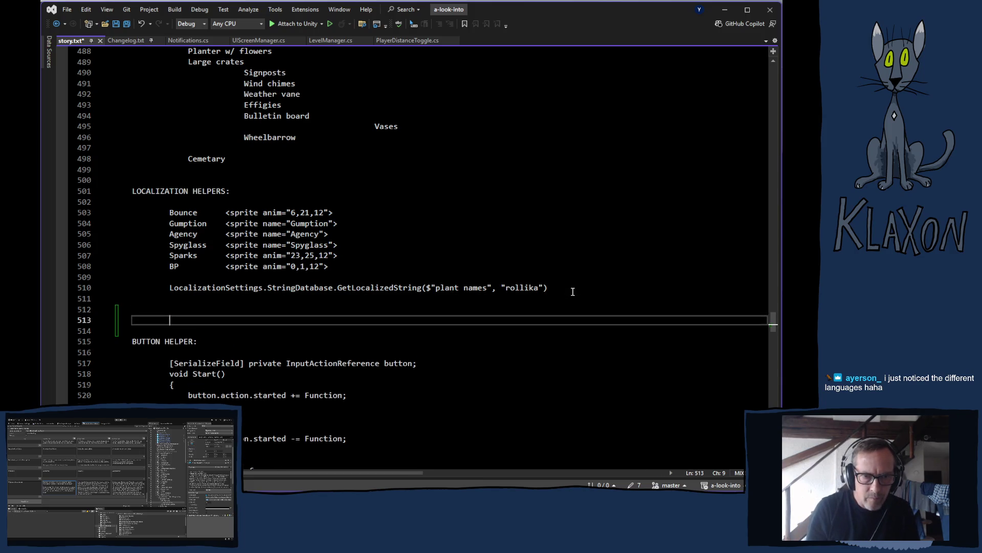
pyautogui.hotkey('ctrl', 'v')
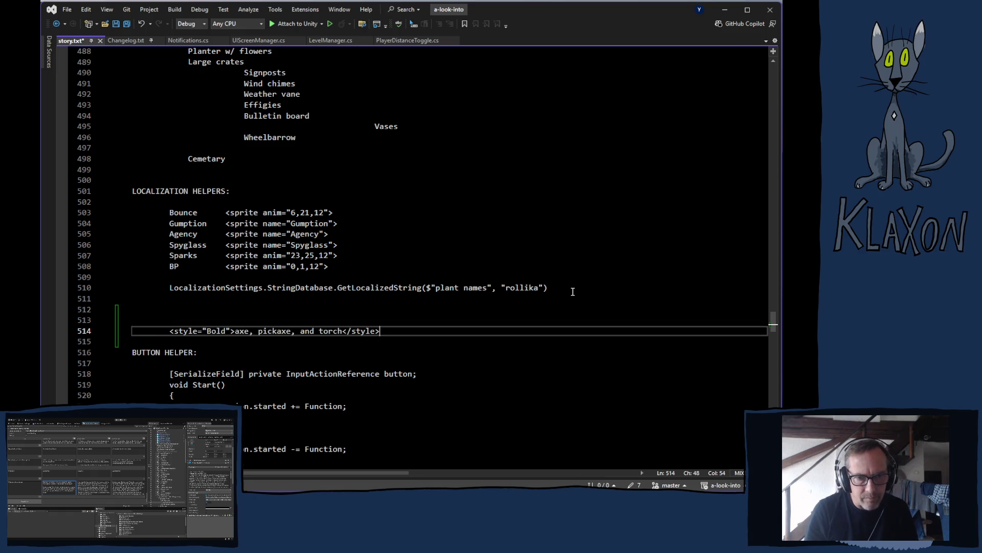
pyautogui.press('Return')
pyautogui.press('Return')
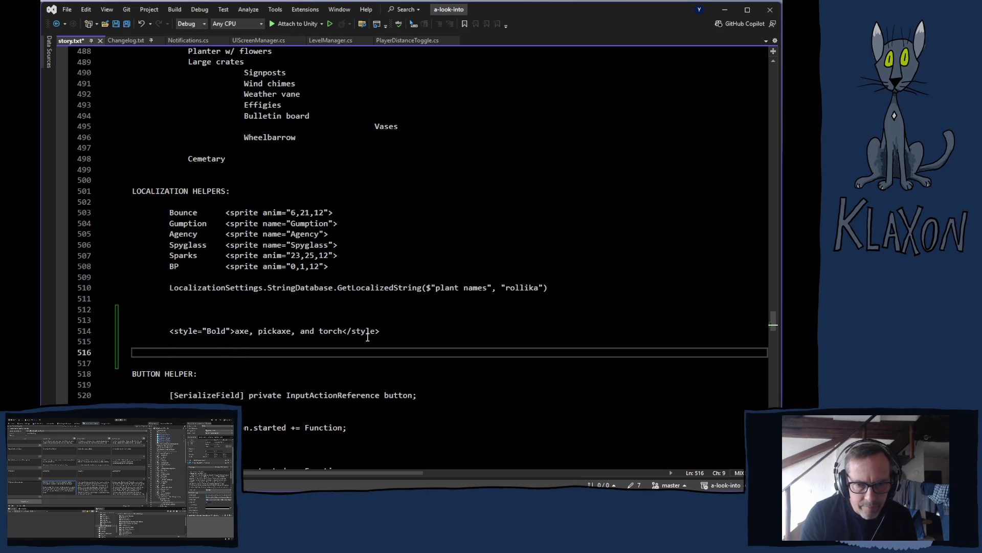
pyautogui.hotkey('ctrl', 's')
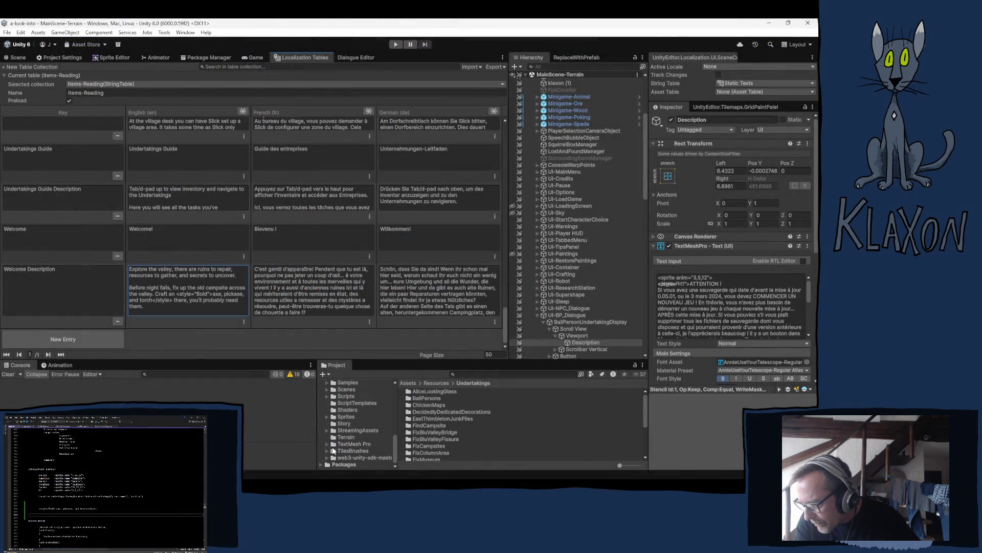
# Open TextMesh Pro > Resources > Style Sheets and page the Default Style Sheet to its last page.
pyautogui.click(330, 445)
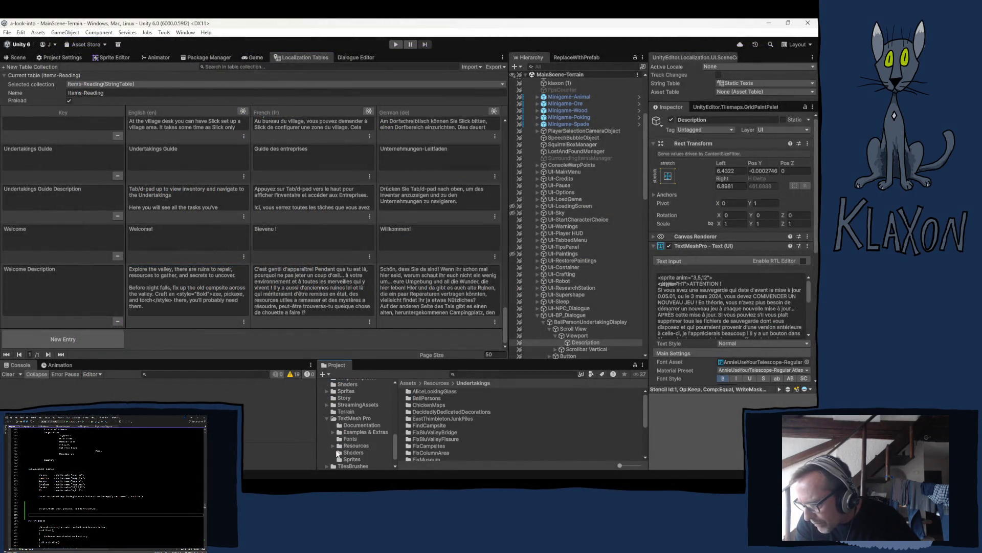
pyautogui.click(334, 445)
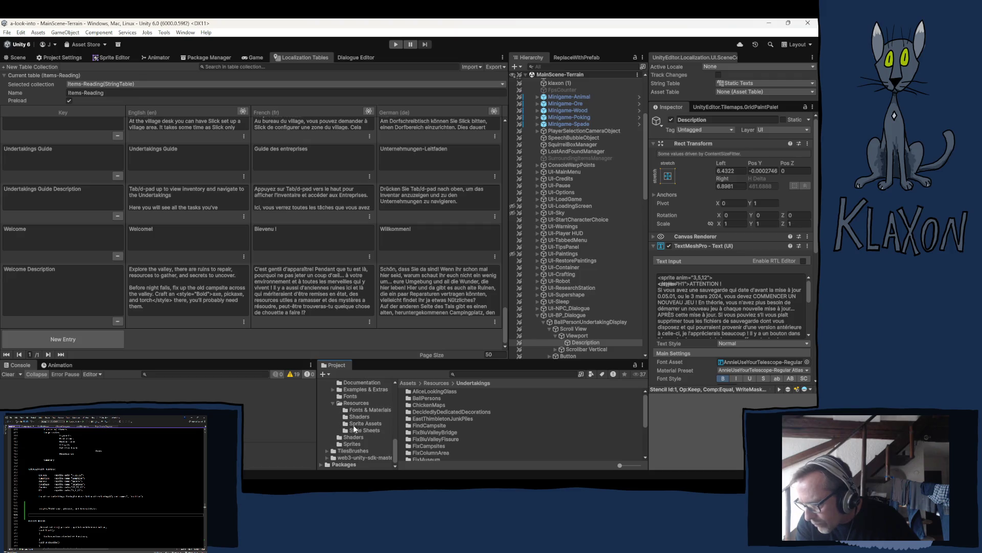
pyautogui.click(358, 430)
pyautogui.click(441, 391)
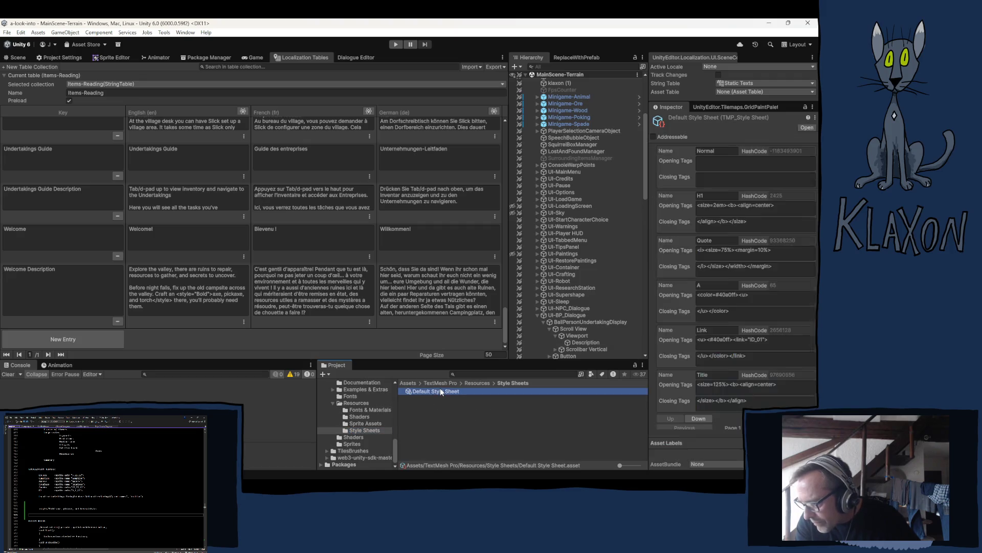
pyautogui.click(785, 428)
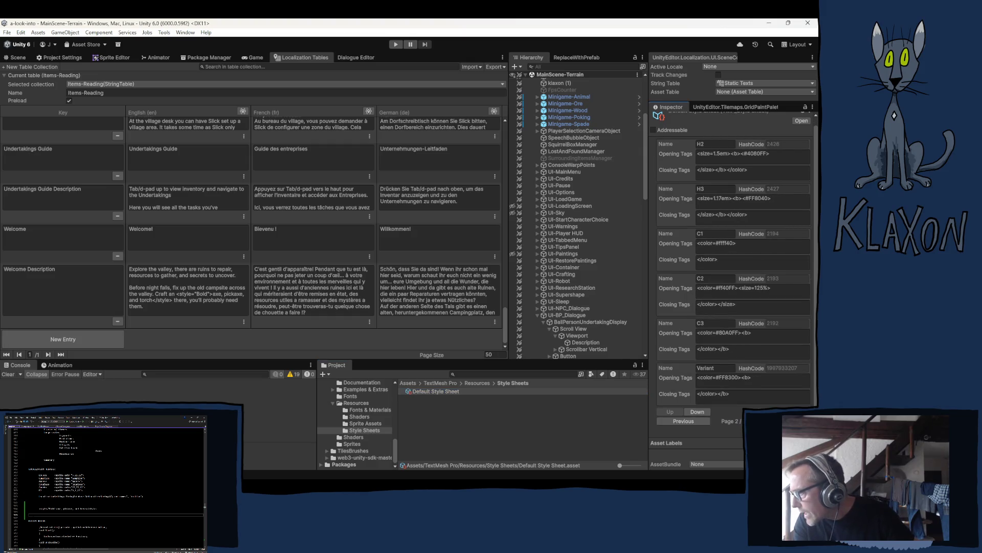
pyautogui.click(785, 421)
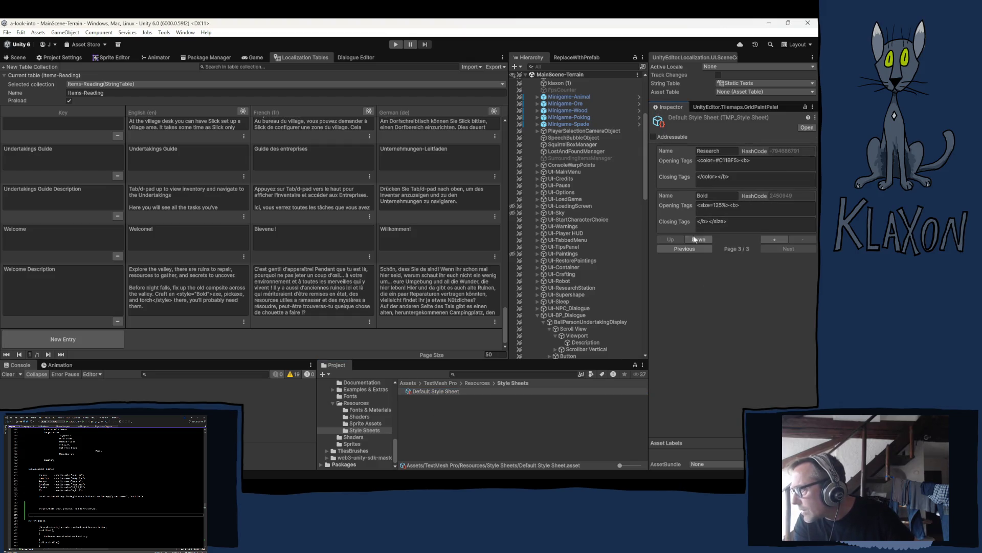
# Add a new style copied from Bold and name it Undertaking.
pyautogui.click(775, 240)
pyautogui.click(716, 240)
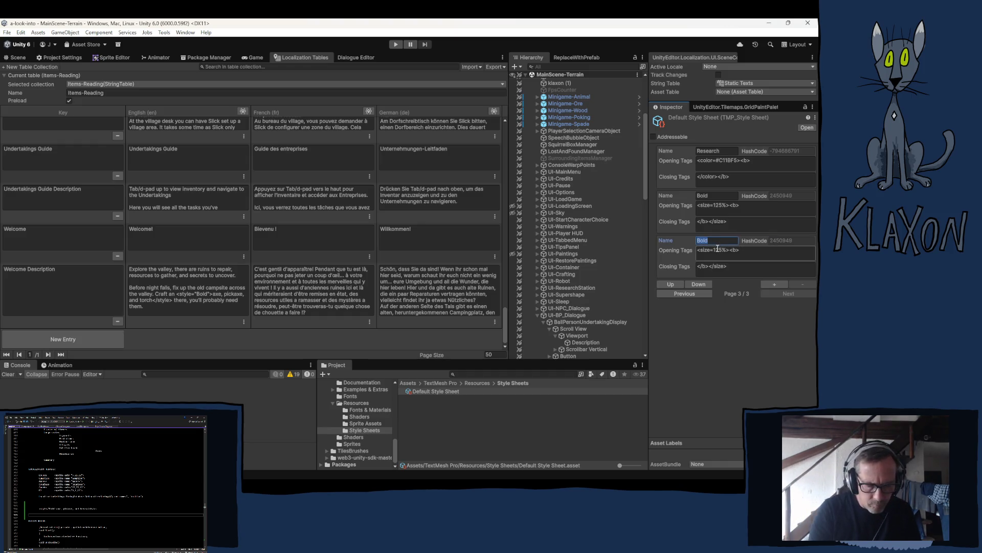
pyautogui.write('U')
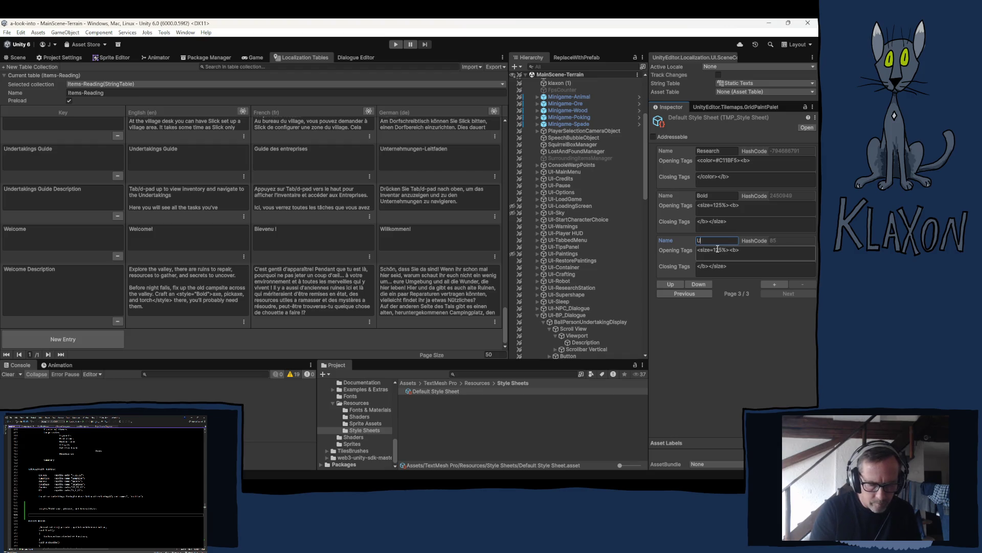
pyautogui.write('ncerta')
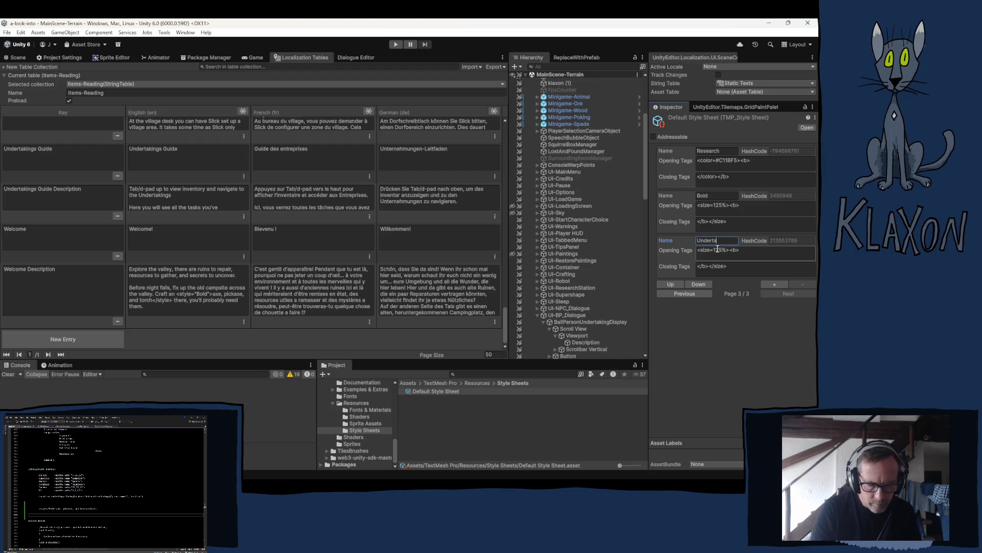
pyautogui.write('king')
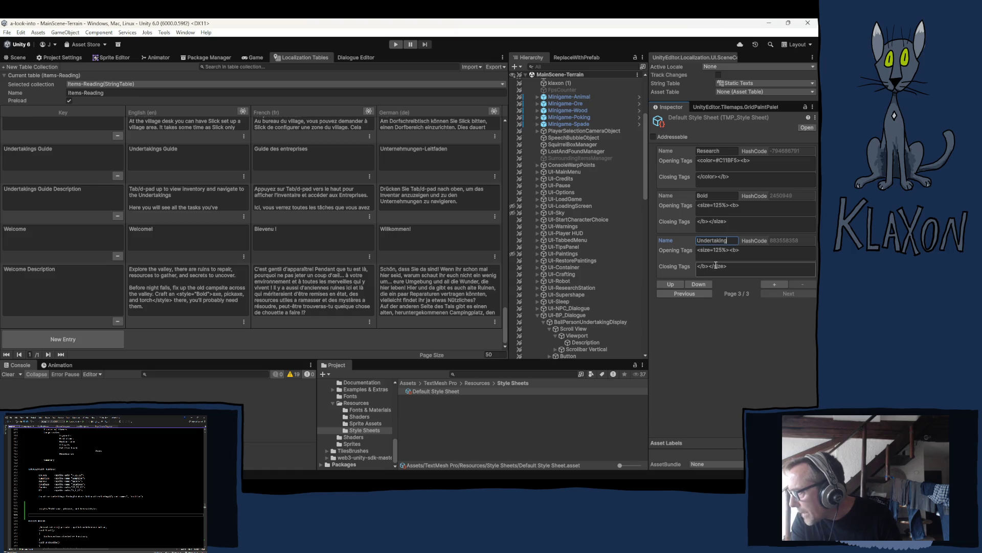
pyautogui.click(743, 253)
pyautogui.write('<color=')
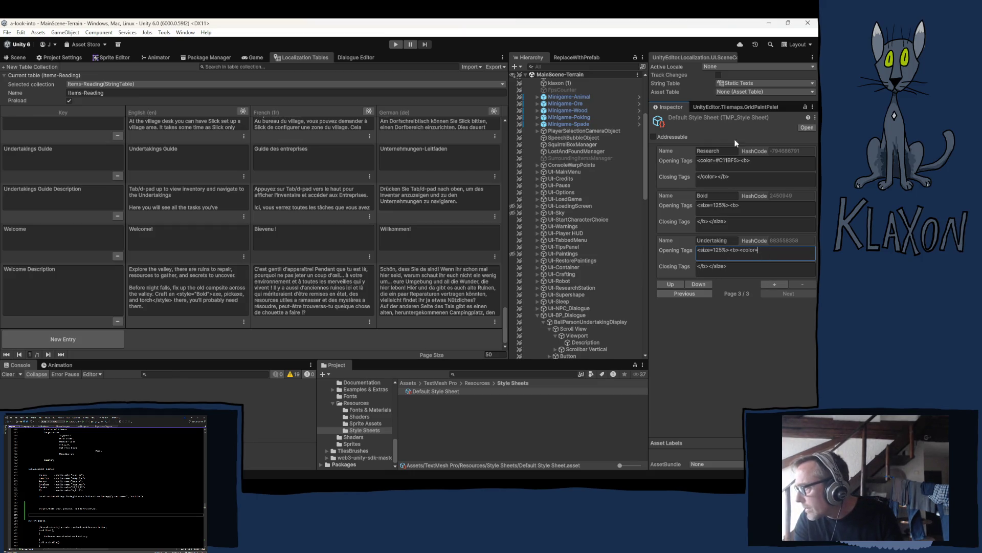
# Complete the Undertaking opening tags as <size=125%><b><color=#ff40FF> using style C2's color tag.
pyautogui.click(691, 294)
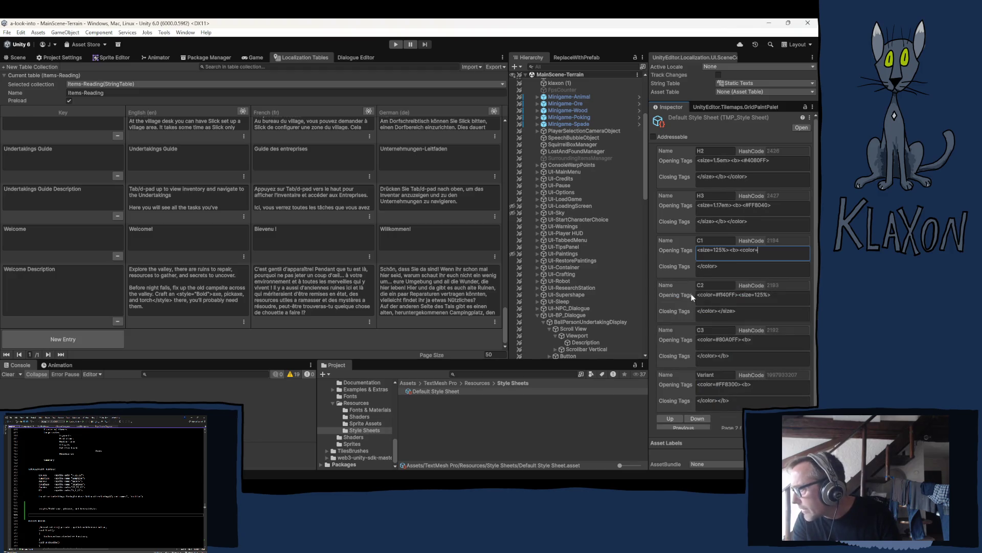
pyautogui.moveTo(737, 295); pyautogui.dragTo(700, 296)
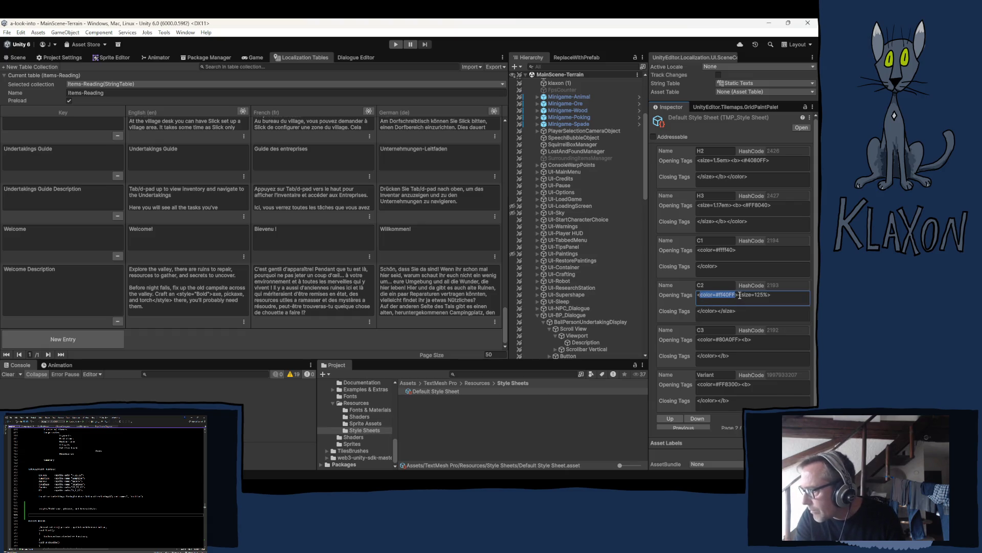
pyautogui.moveTo(739, 295); pyautogui.dragTo(699, 301)
pyautogui.hotkey('ctrl', 'c')
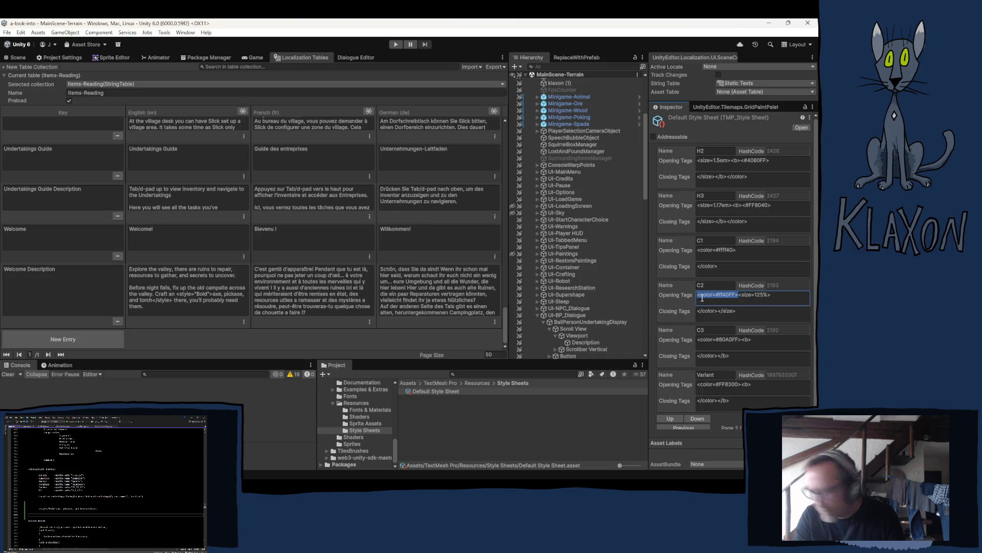
pyautogui.click(788, 427)
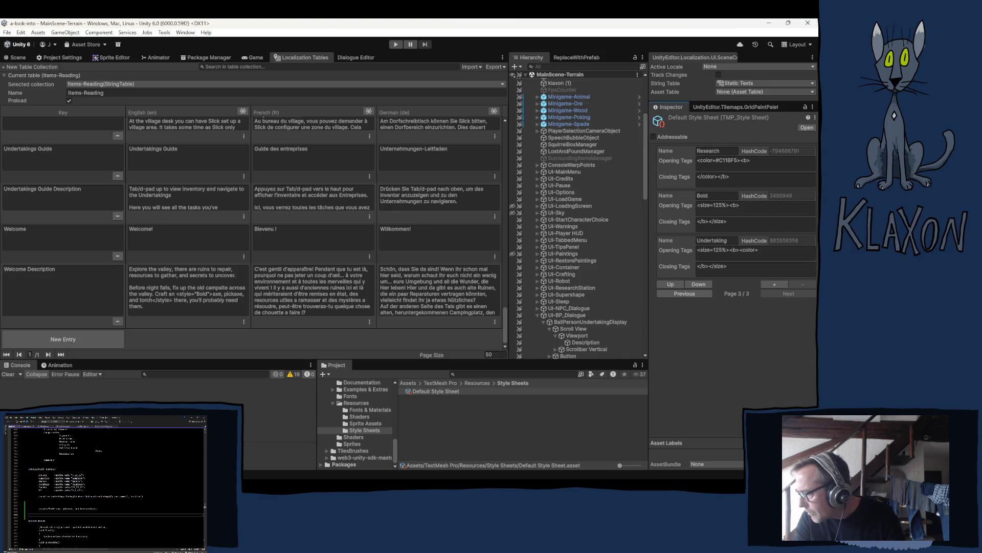
pyautogui.click(742, 251)
pyautogui.moveTo(739, 250); pyautogui.dragTo(759, 252)
pyautogui.hotkey('ctrl', 'v')
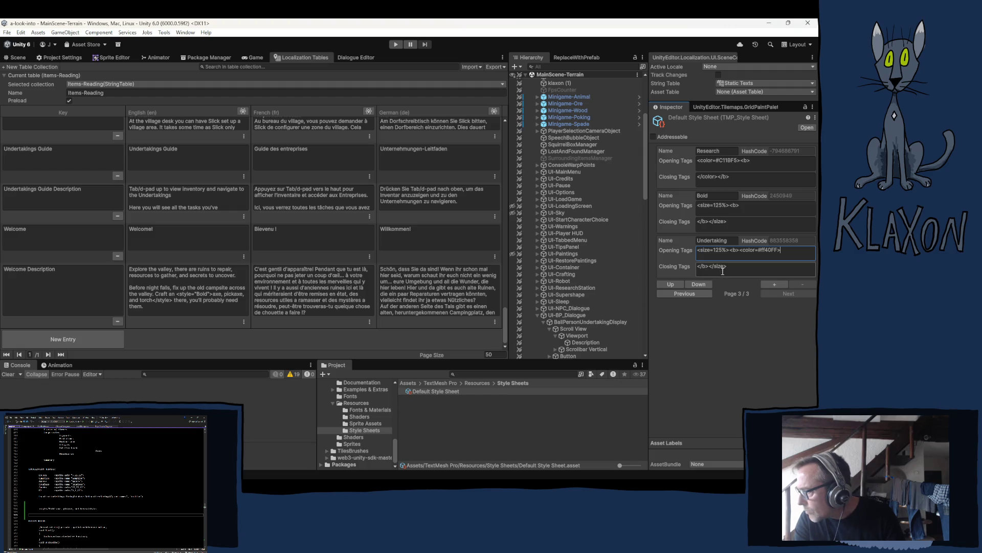
# Set the Undertaking closing tags to </color></b></size>.
pyautogui.click(696, 267)
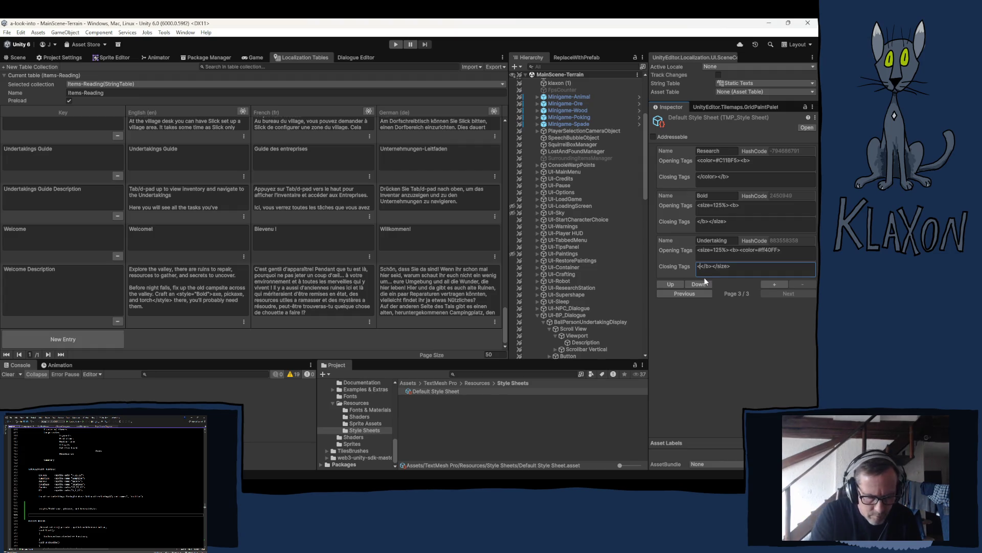
pyautogui.write('<>')
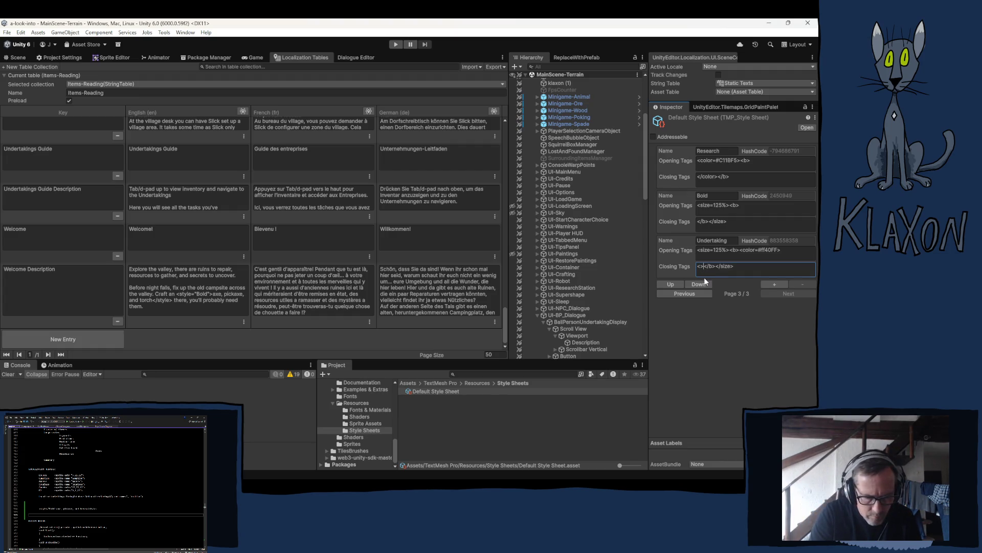
pyautogui.write('/color')
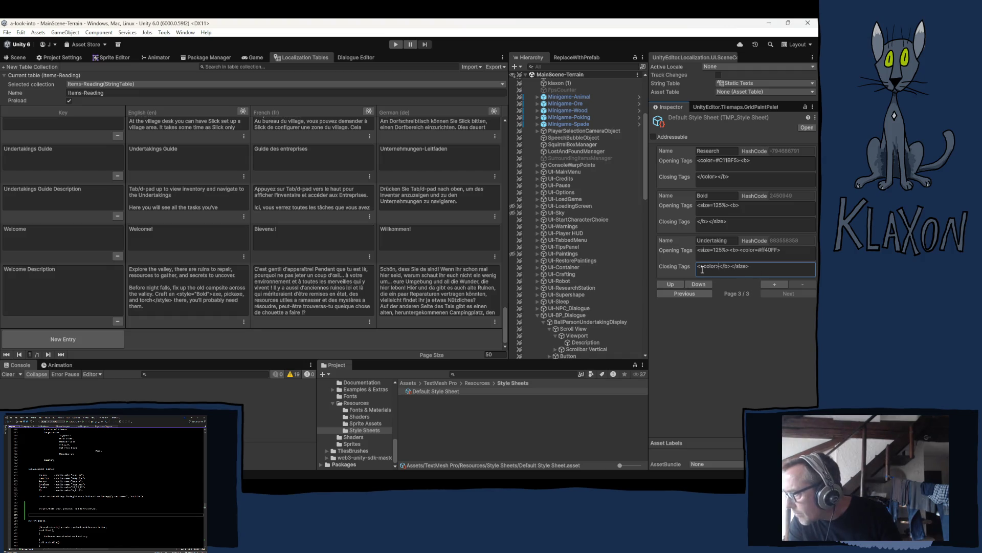
pyautogui.click(702, 267)
pyautogui.press('BackSpace')
pyautogui.write('/')
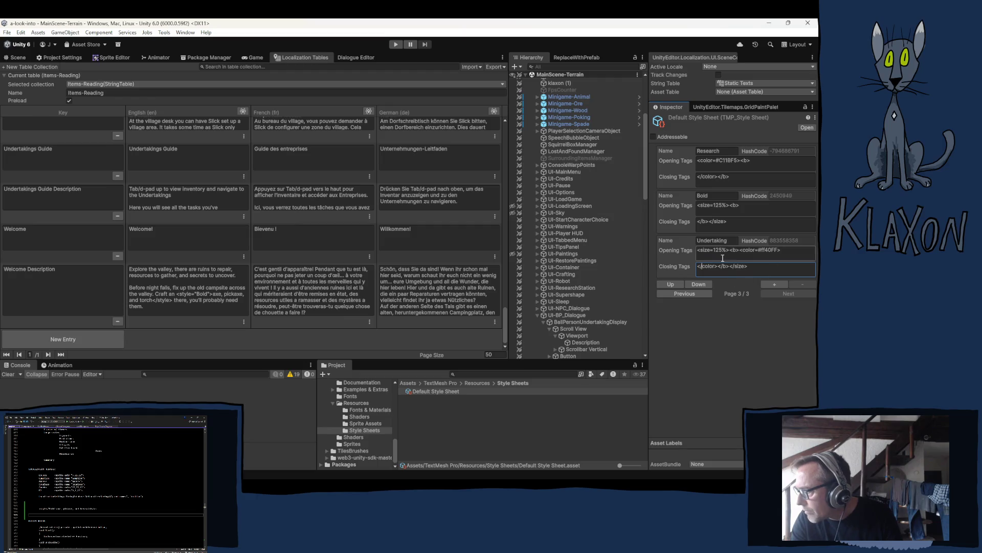
pyautogui.click(734, 366)
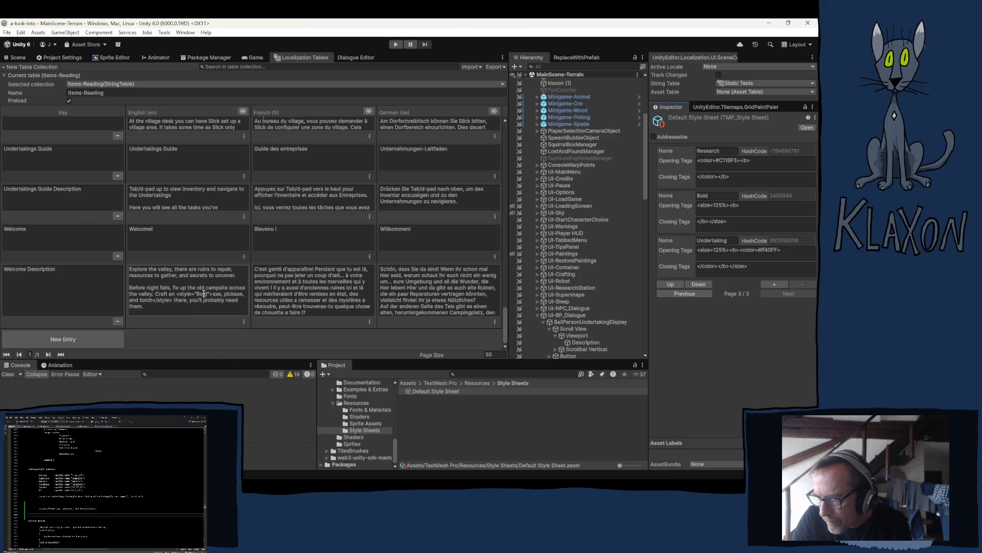
# Replace 'Bold' with 'Undertaking' in the English Welcome Description's style tag, then review the style's closing tags.
pyautogui.click(202, 297)
pyautogui.doubleClick(204, 287)
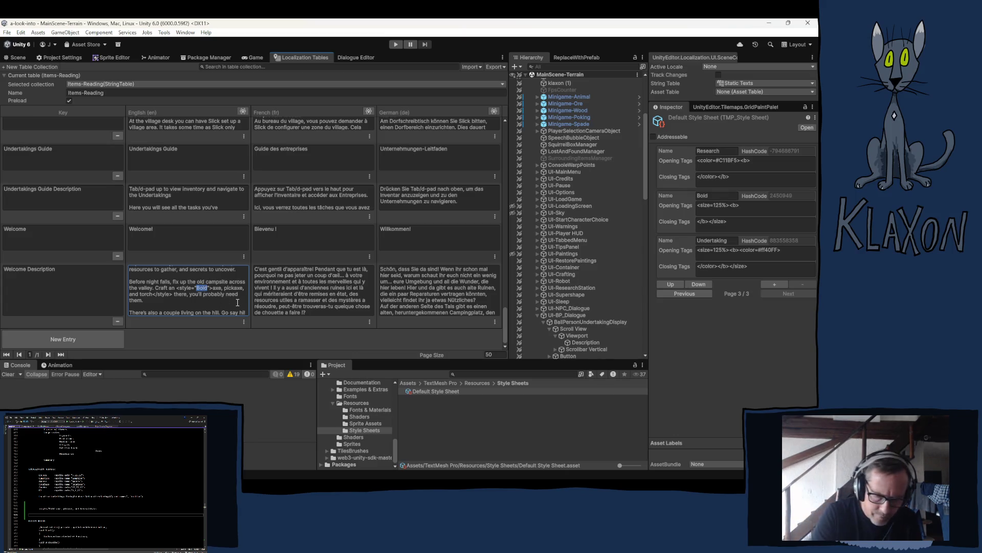
pyautogui.write('Undertaking')
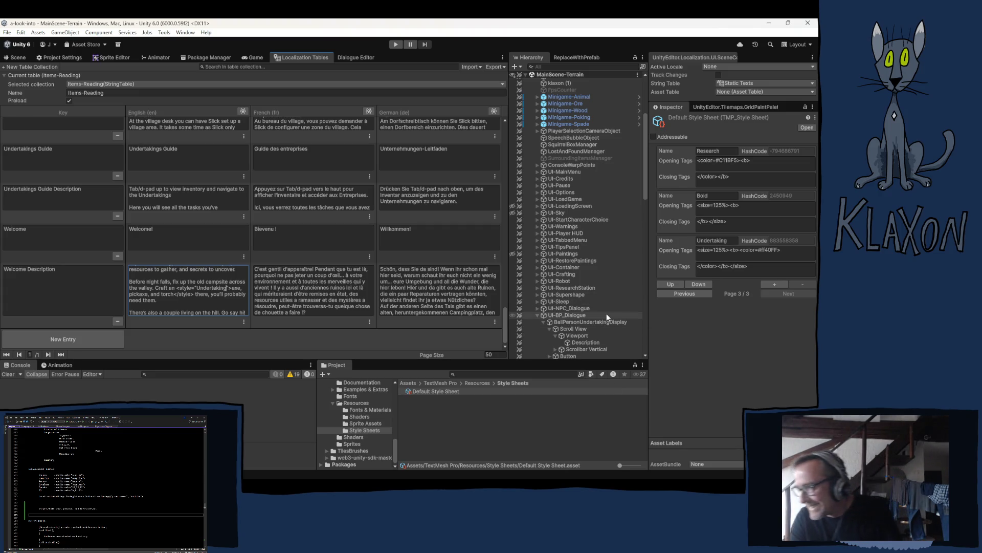
pyautogui.click(683, 299)
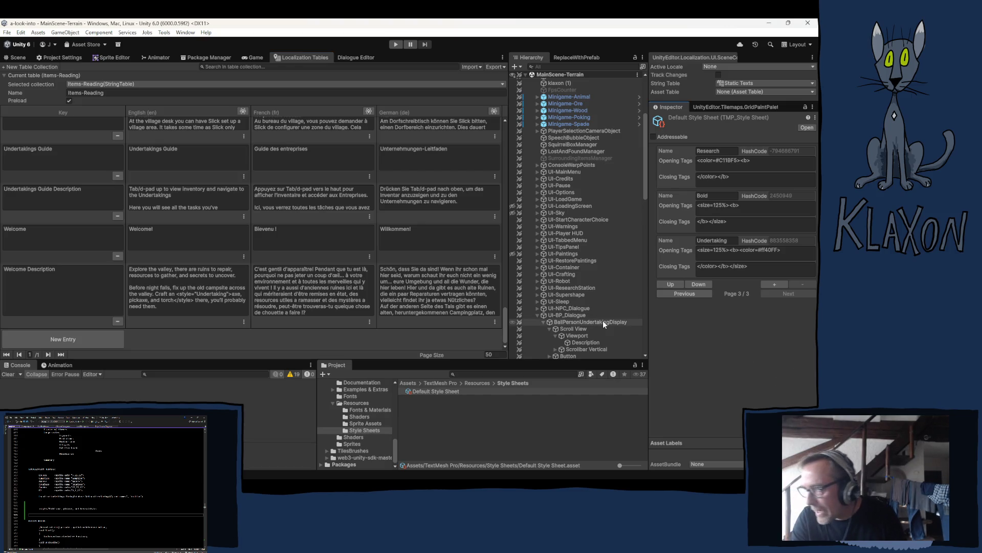
pyautogui.click(772, 267)
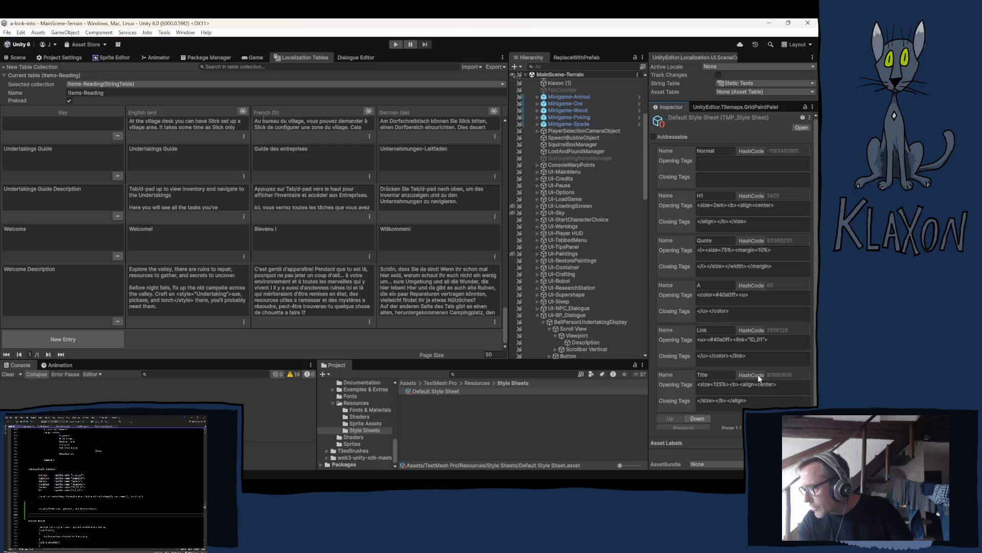
# Page to the style sheet's last page, then begin the English description with 'You should e'.
pyautogui.scroll(-1, 744, 394)
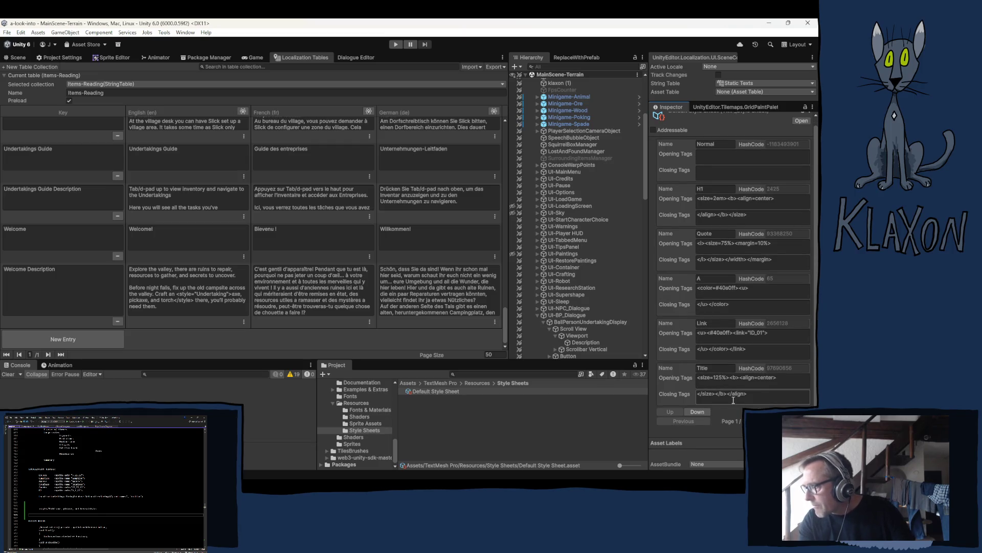
pyautogui.click(765, 421)
pyautogui.click(789, 420)
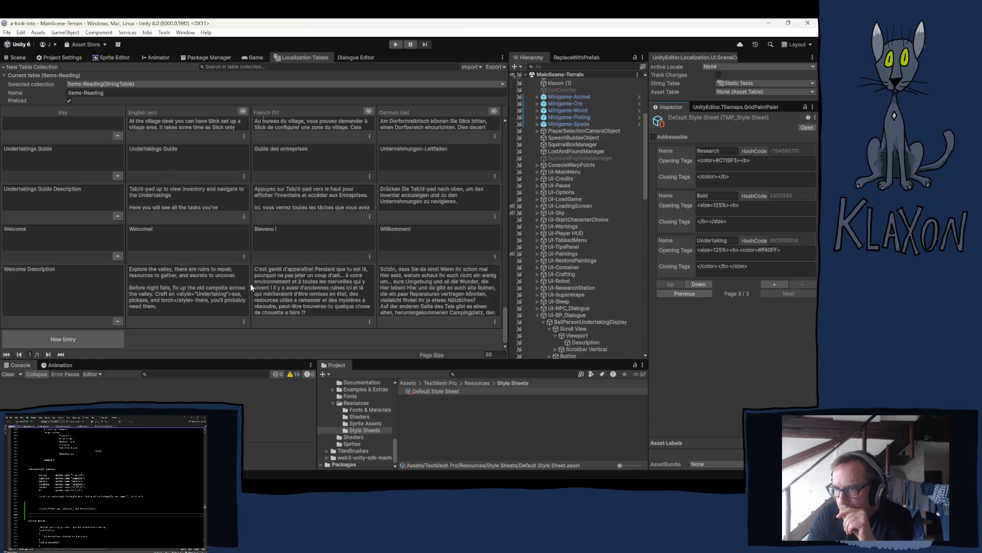
pyautogui.click(132, 267)
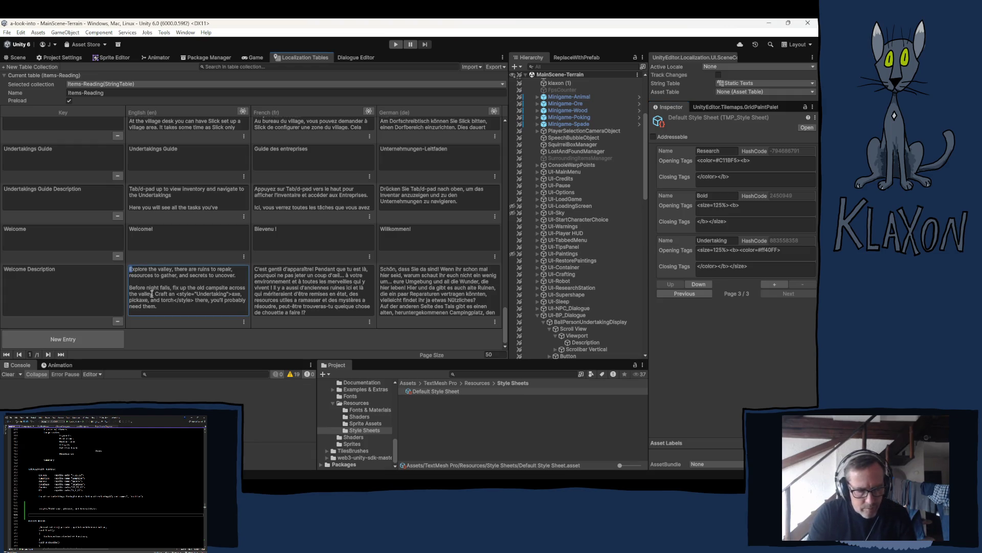
pyautogui.write('You should')
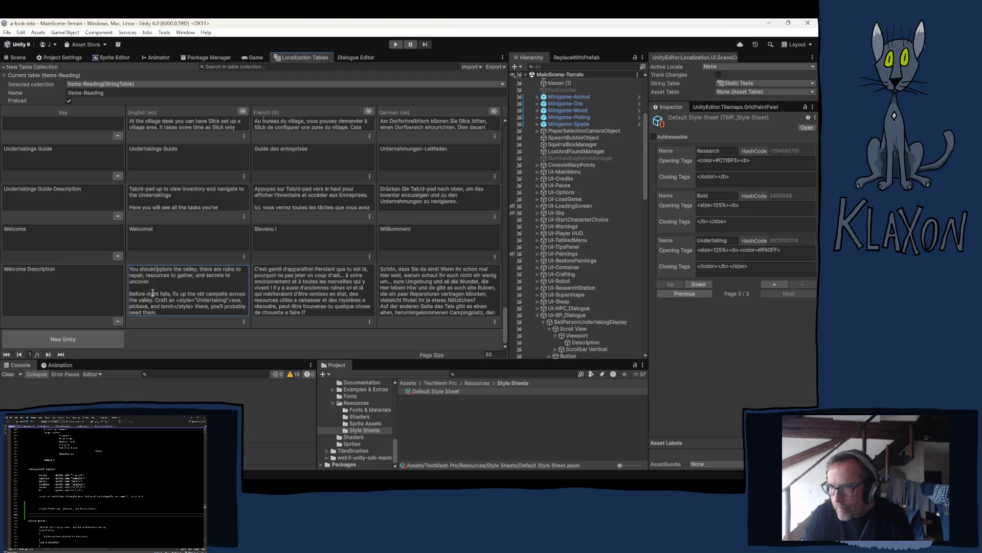
pyautogui.write(' e')
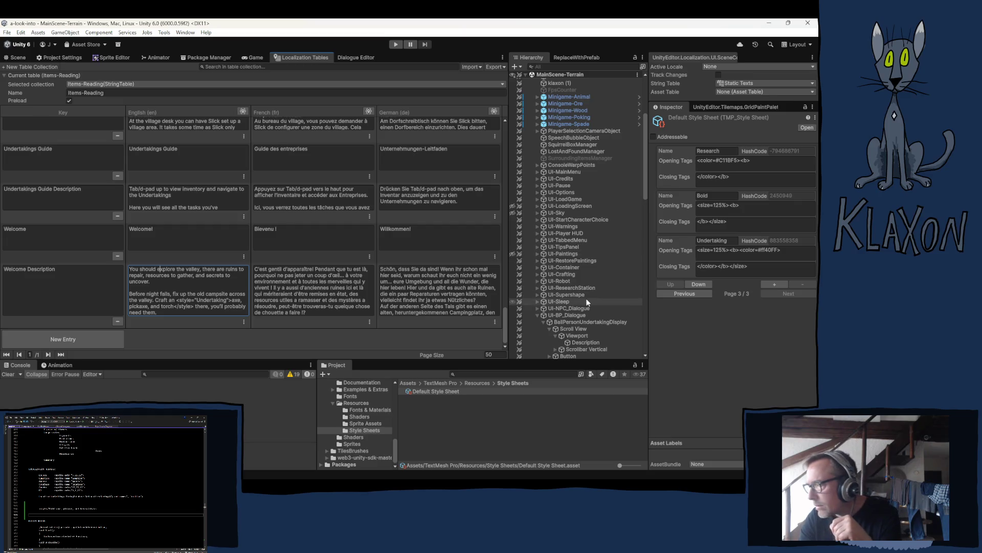
# Expand BallPeopleAreas and select MessengerArea WELCOME to see its components in the Inspector.
pyautogui.scroll(-3, 587, 299)
pyautogui.scroll(-15, 588, 282)
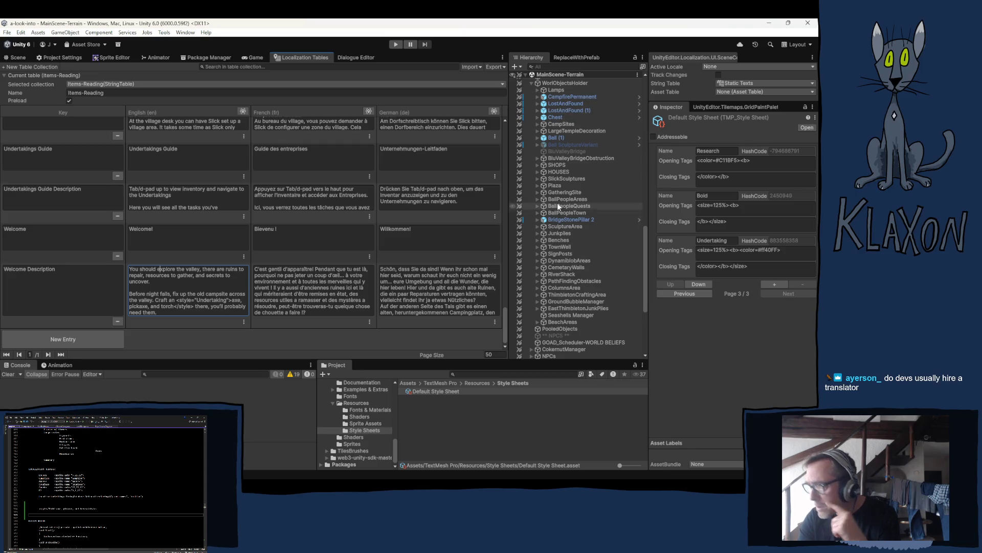
pyautogui.click(537, 199)
pyautogui.click(578, 205)
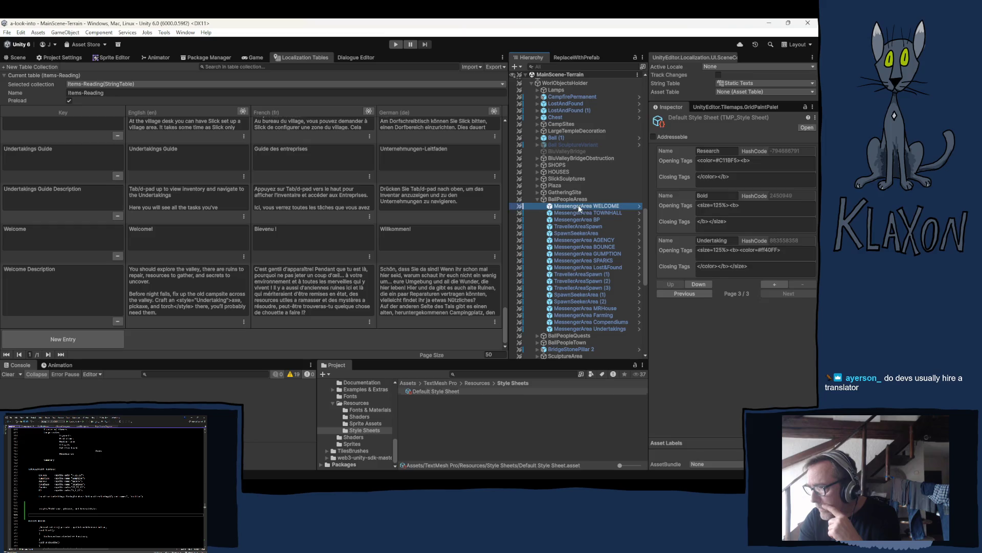
pyautogui.scroll(-3, 684, 280)
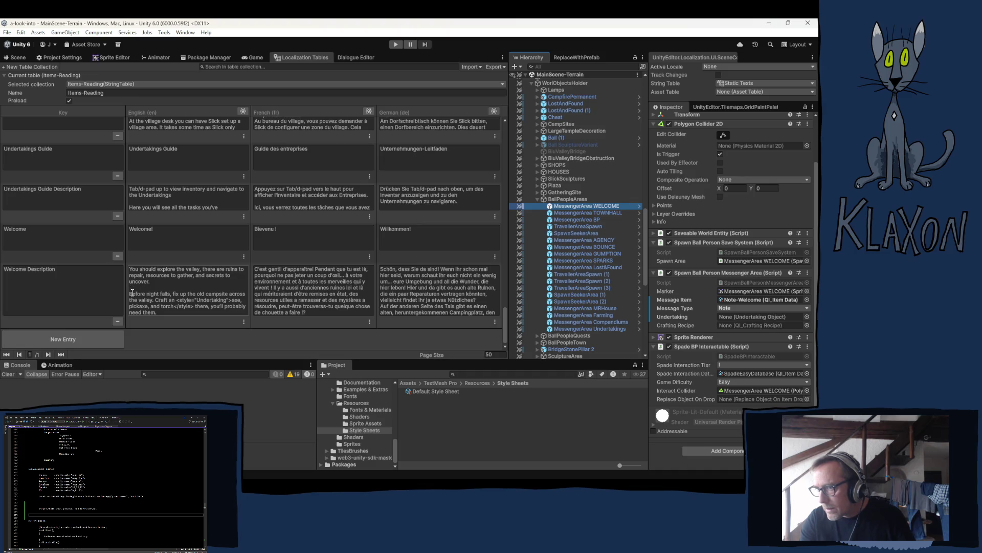
pyautogui.click(182, 297)
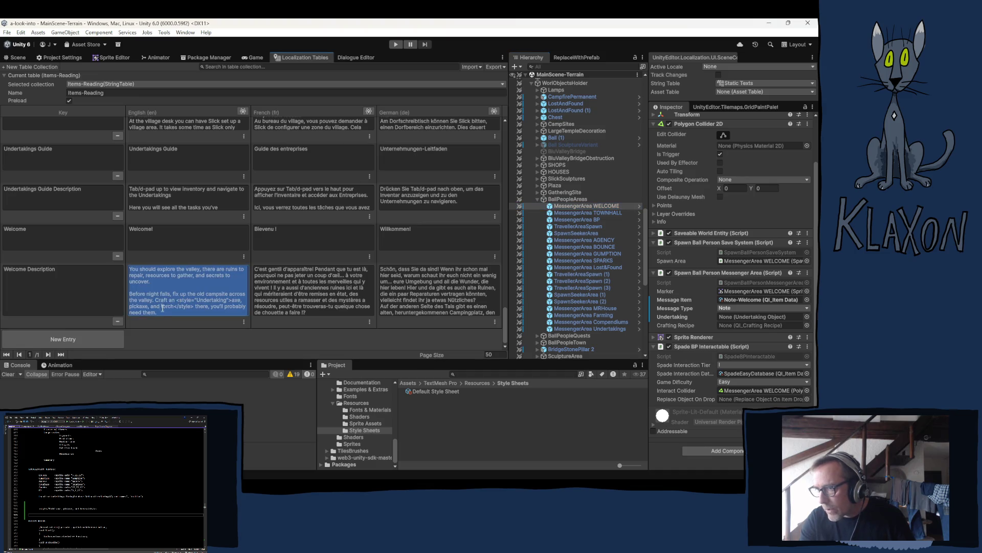
pyautogui.click(160, 311)
pyautogui.click(167, 318)
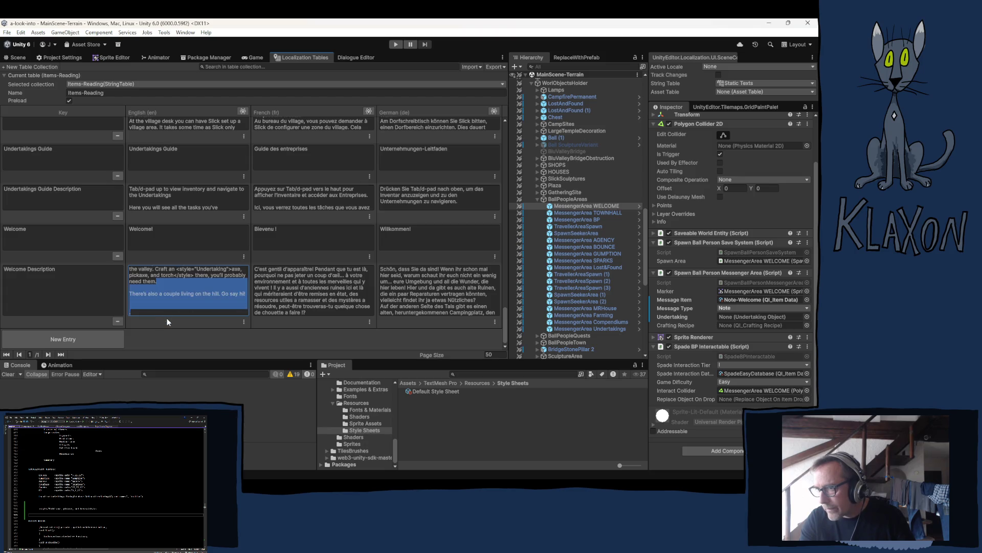
pyautogui.click(140, 311)
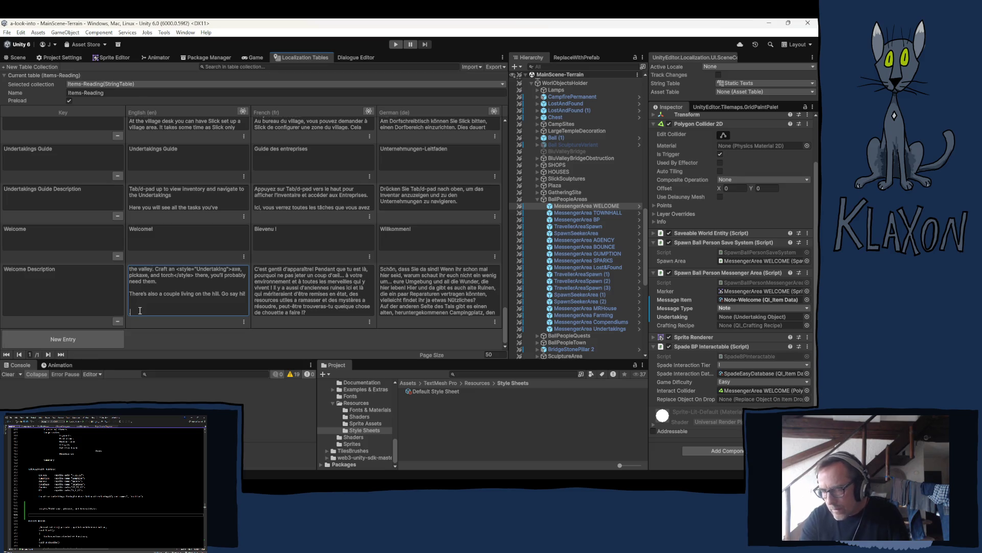
pyautogui.press('Return')
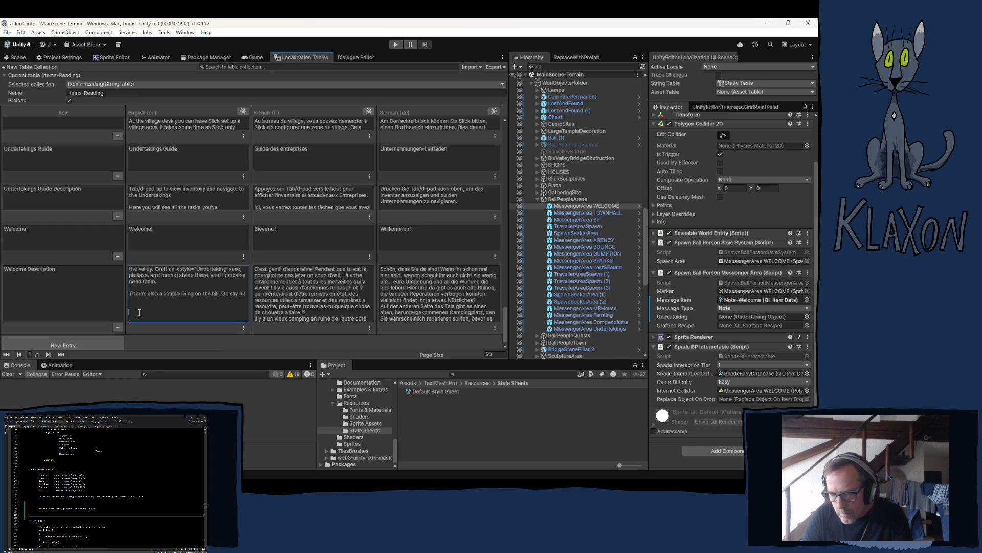
pyautogui.press('BackSpace')
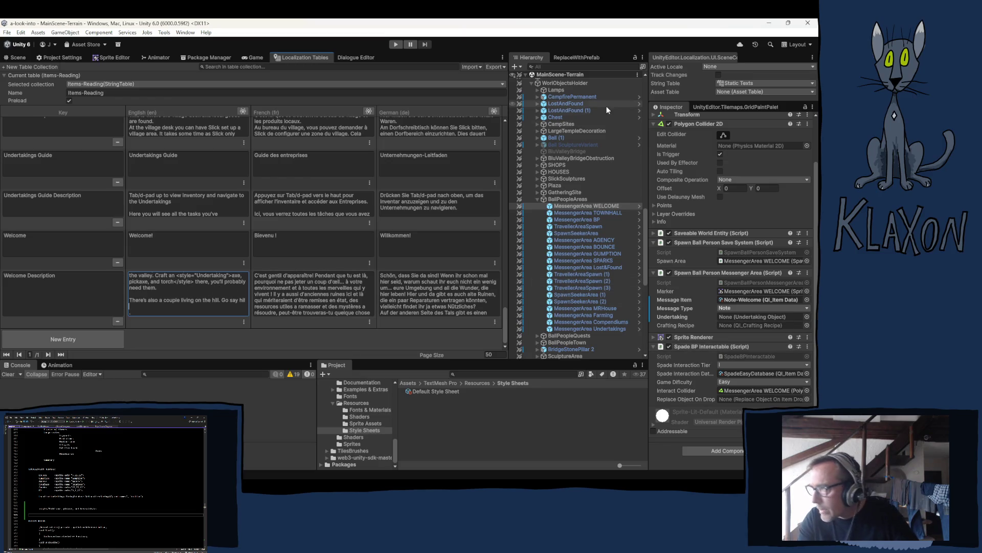
pyautogui.click(437, 391)
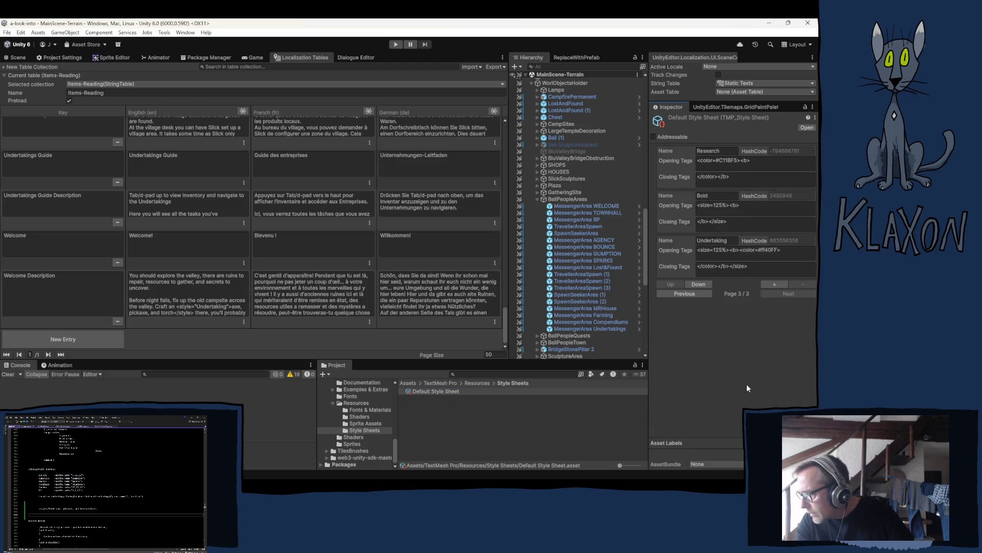
pyautogui.click(757, 250)
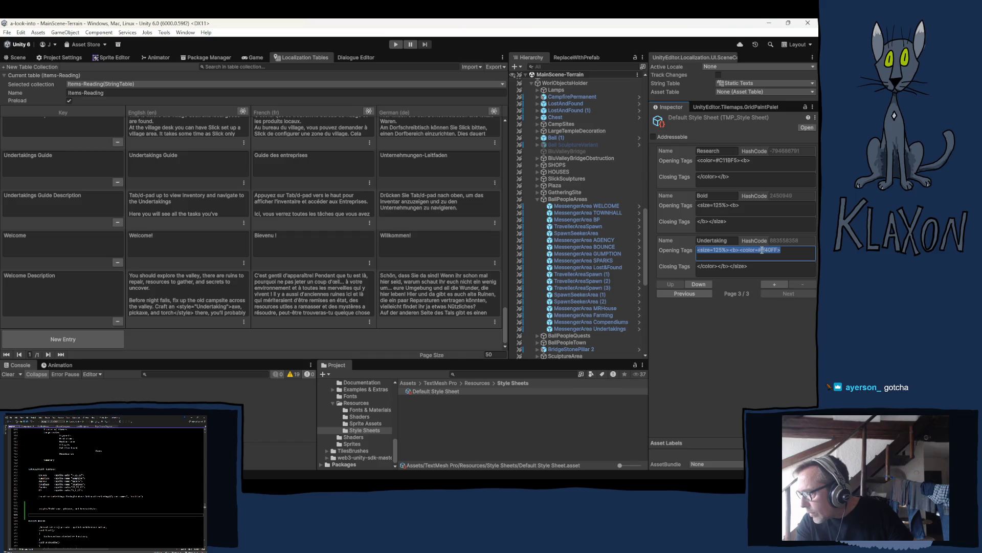
pyautogui.moveTo(761, 250); pyautogui.dragTo(777, 249)
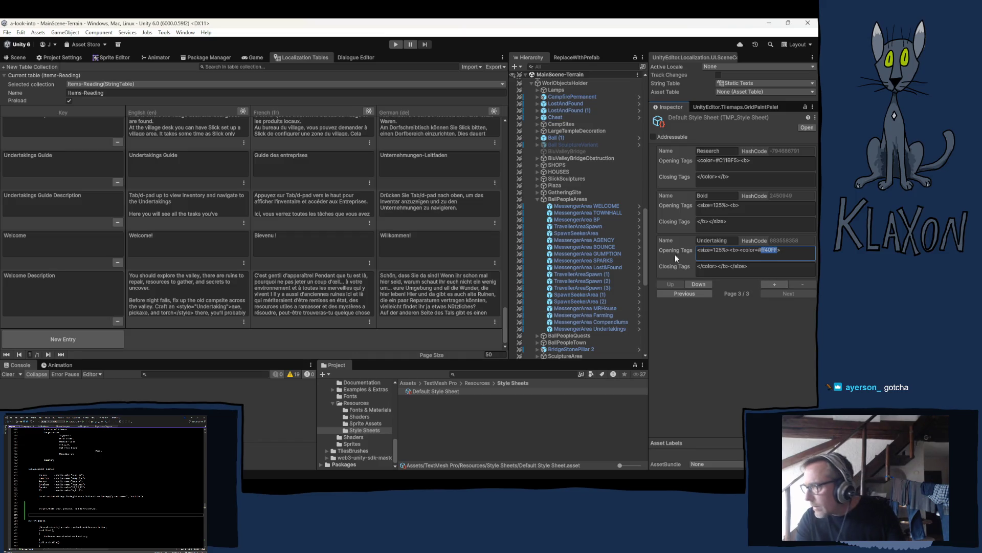
pyautogui.click(594, 203)
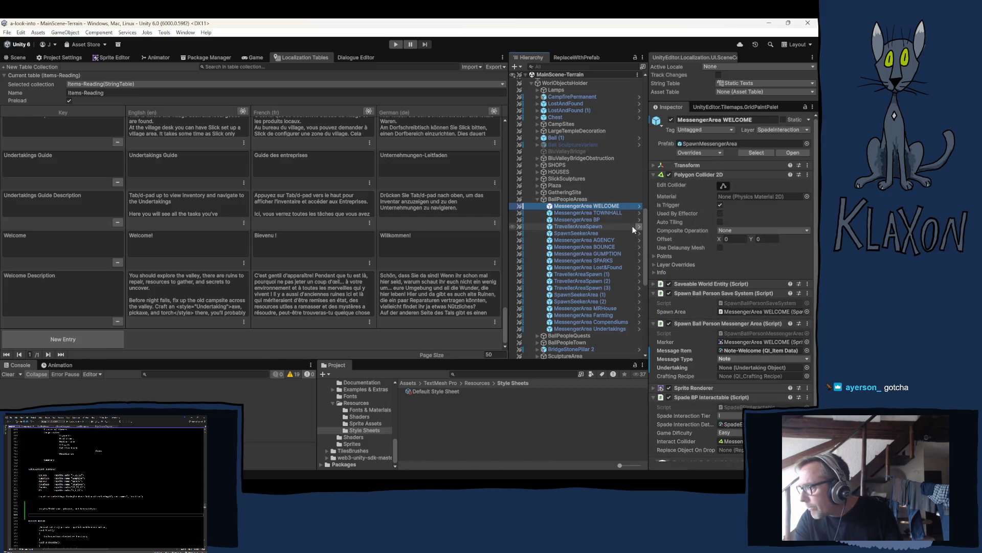
# Select the third Rock RedSandstone 1 and undo its Sprite Renderer colour back to white.
pyautogui.scroll(-10, 567, 299)
pyautogui.scroll(-10, 579, 314)
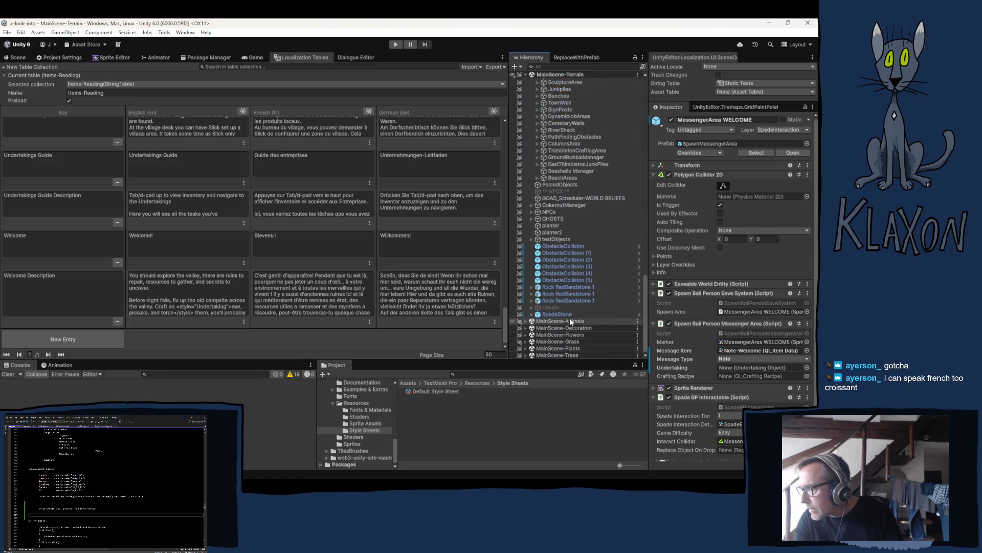
pyautogui.click(555, 316)
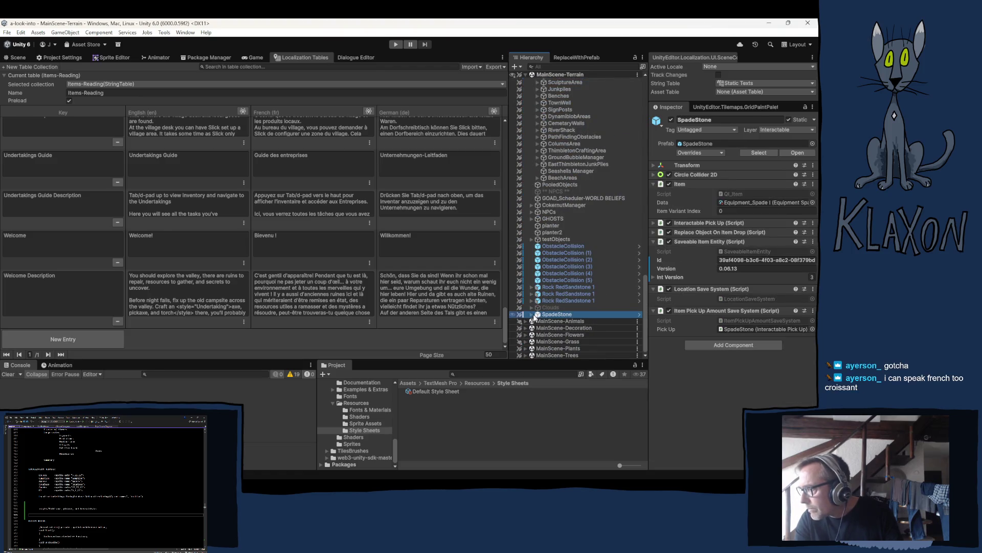
pyautogui.click(561, 301)
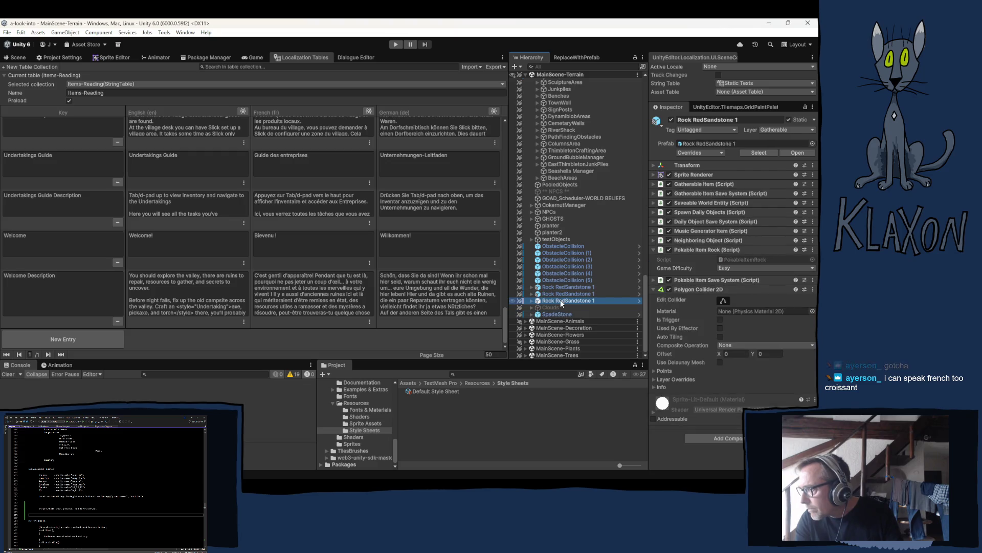
pyautogui.click(688, 174)
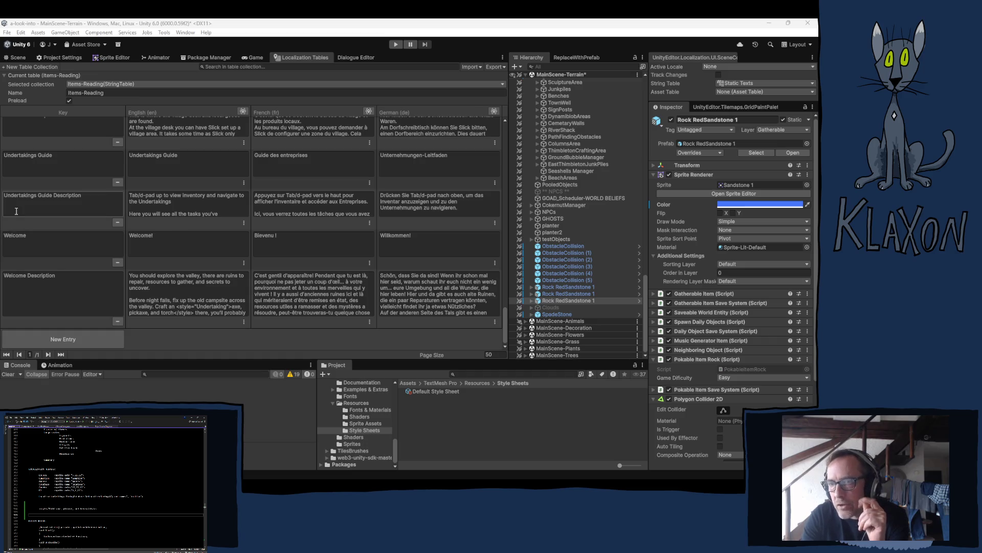
pyautogui.hotkey('ctrl', 'z')
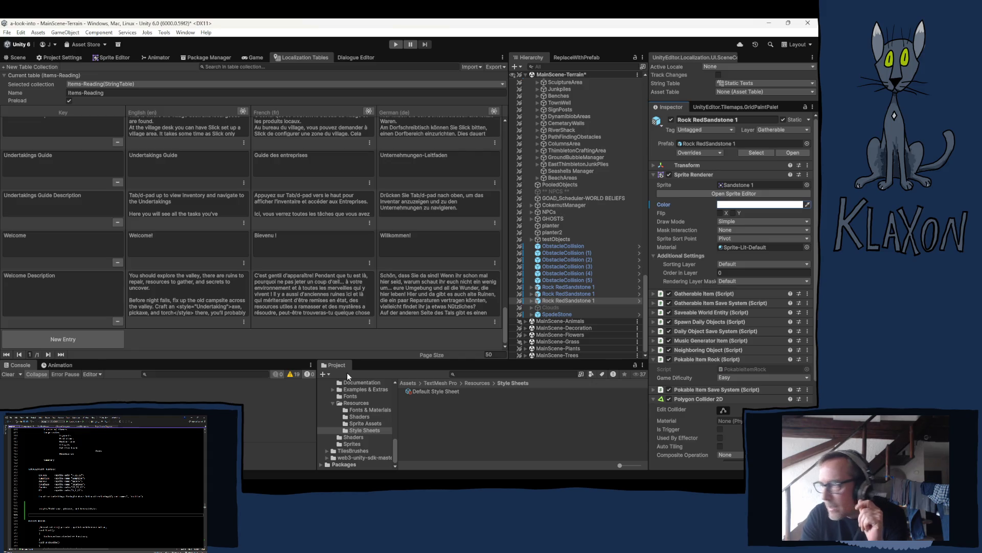
pyautogui.scroll(5, 577, 209)
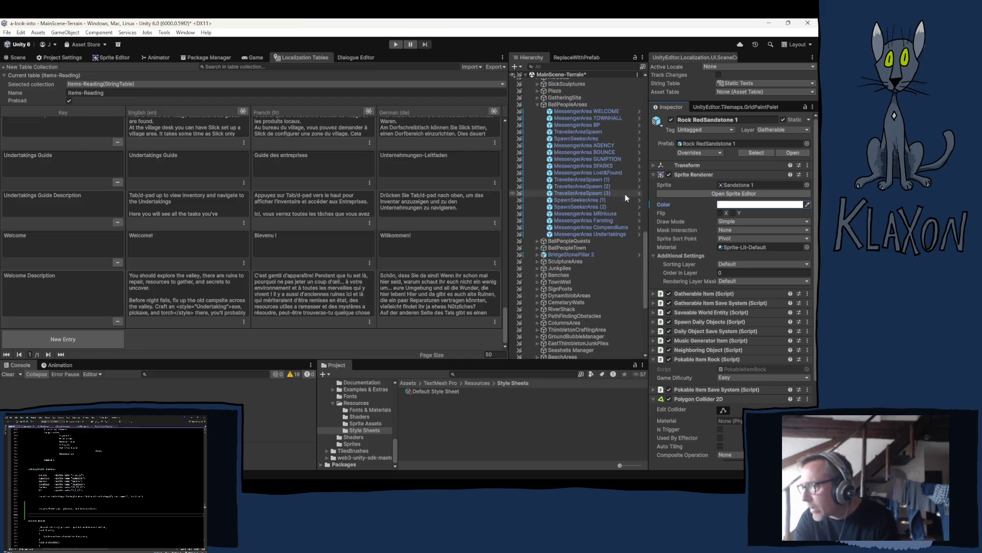
# Expand UI-TabbedMenu and UI-Undertakings in the Hierarchy and inspect both objects.
pyautogui.scroll(5, 578, 169)
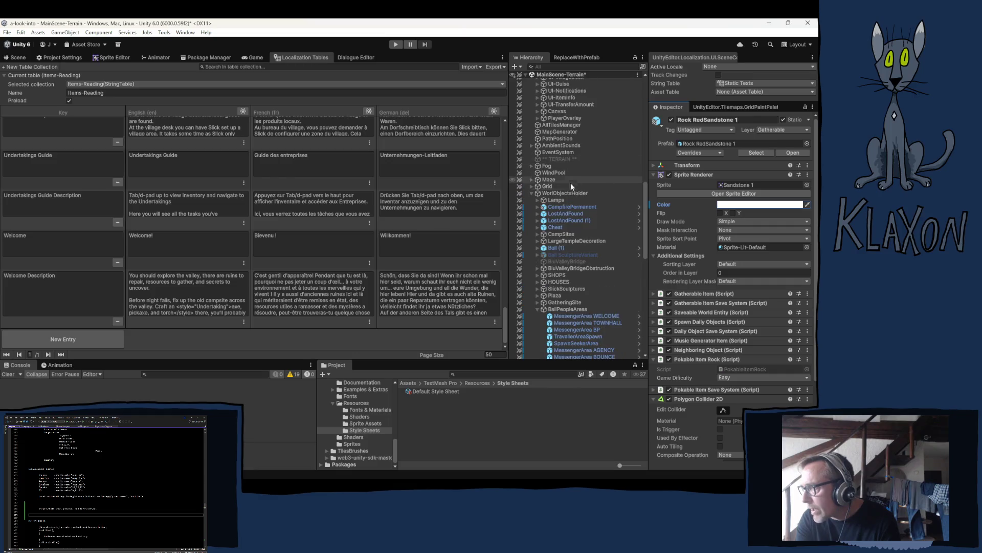
pyautogui.scroll(3, 584, 177)
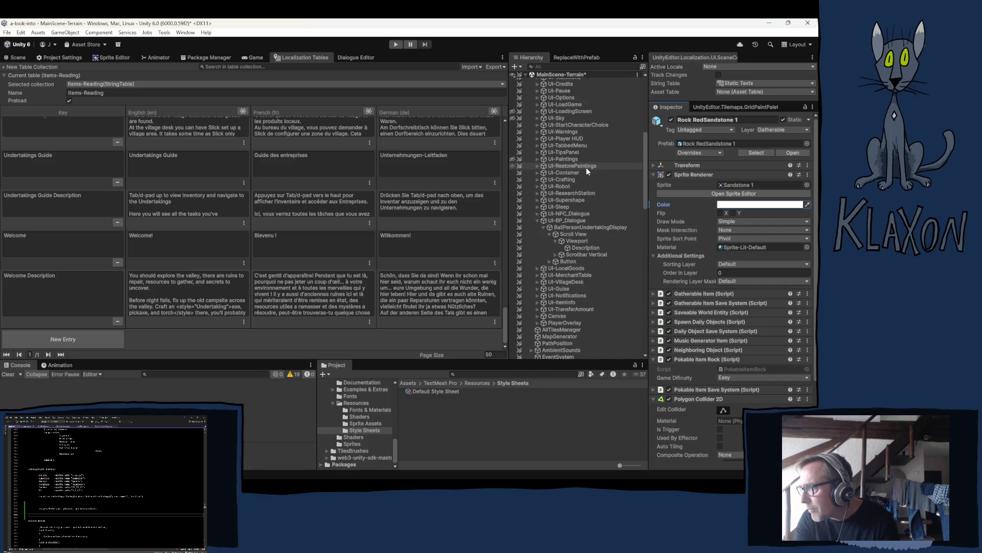
pyautogui.click(537, 146)
pyautogui.click(543, 180)
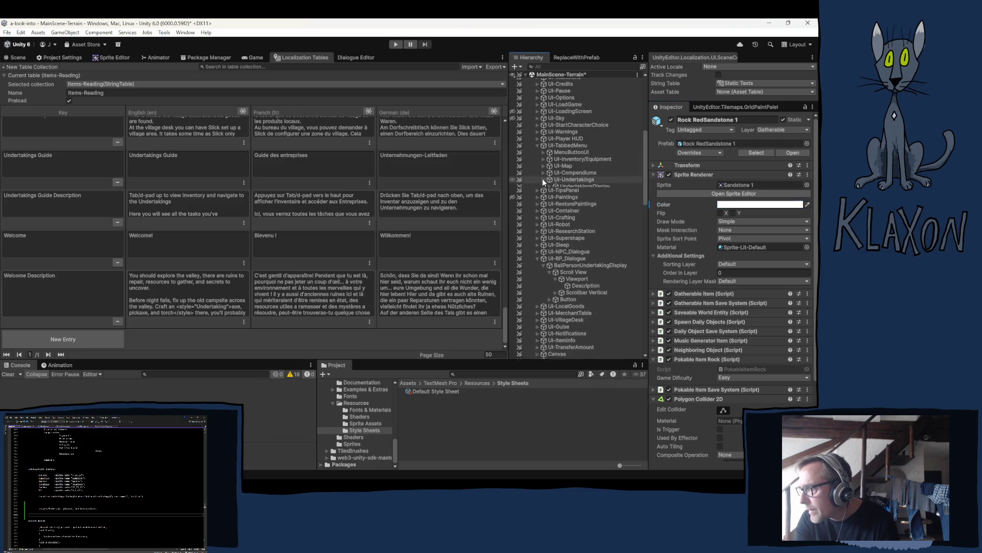
pyautogui.click(559, 180)
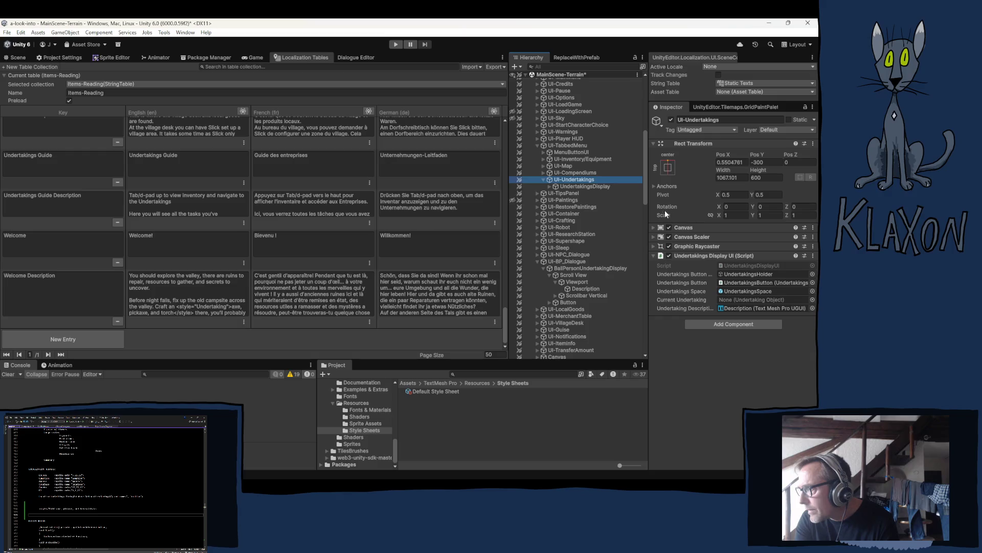
pyautogui.click(567, 146)
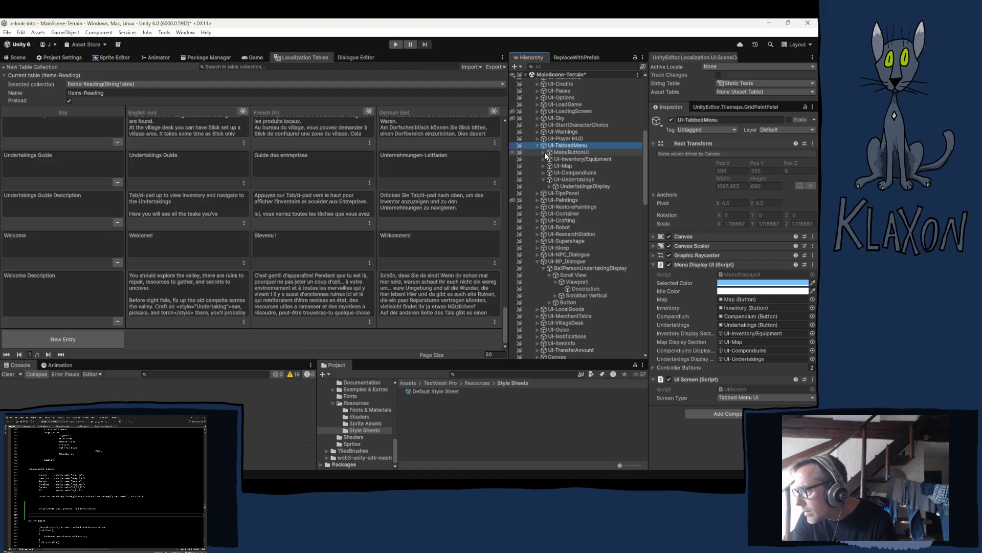
# Inspect MenuButtonUI, its Undertakings button, UI-Undertakings and the UndertakingsDisplay object.
pyautogui.click(543, 152)
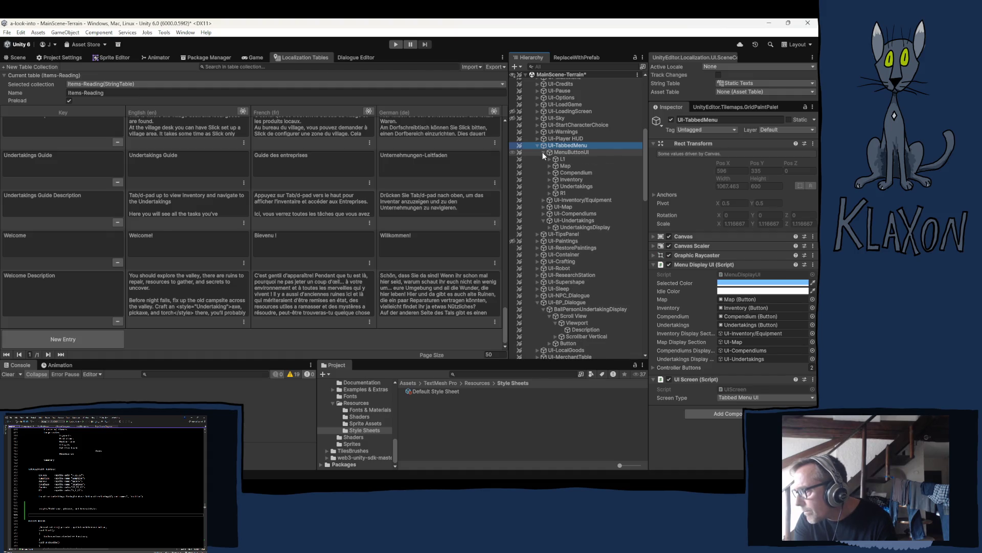
pyautogui.click(570, 186)
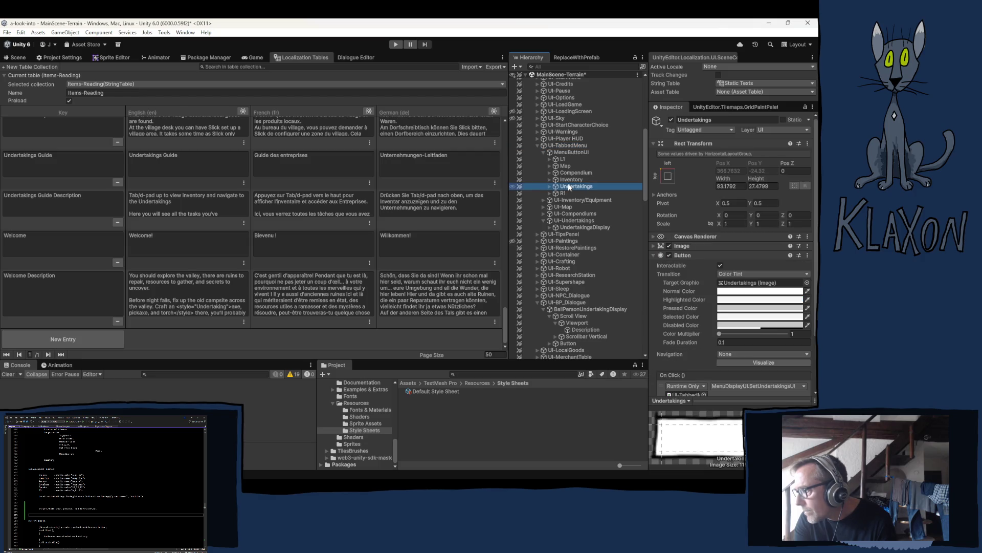
pyautogui.click(571, 152)
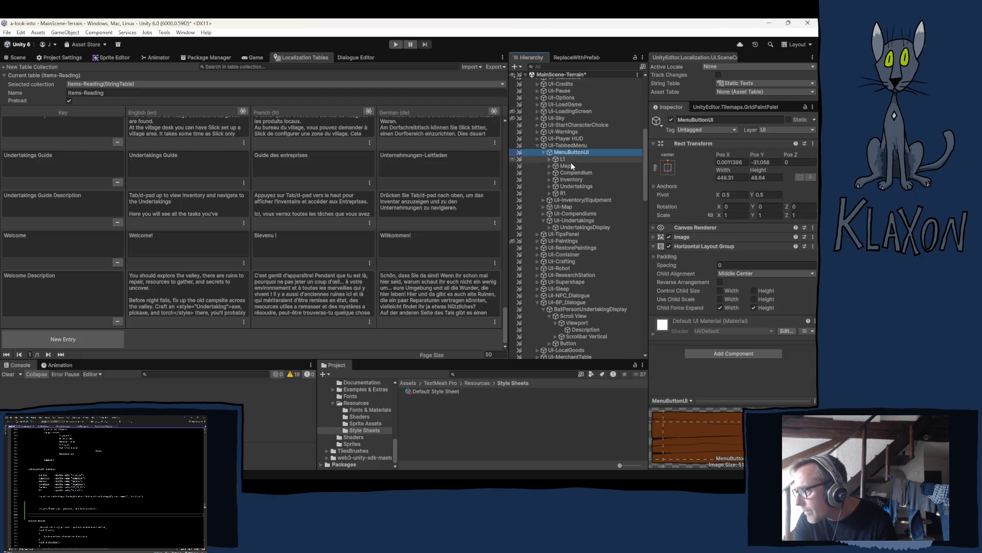
pyautogui.click(579, 220)
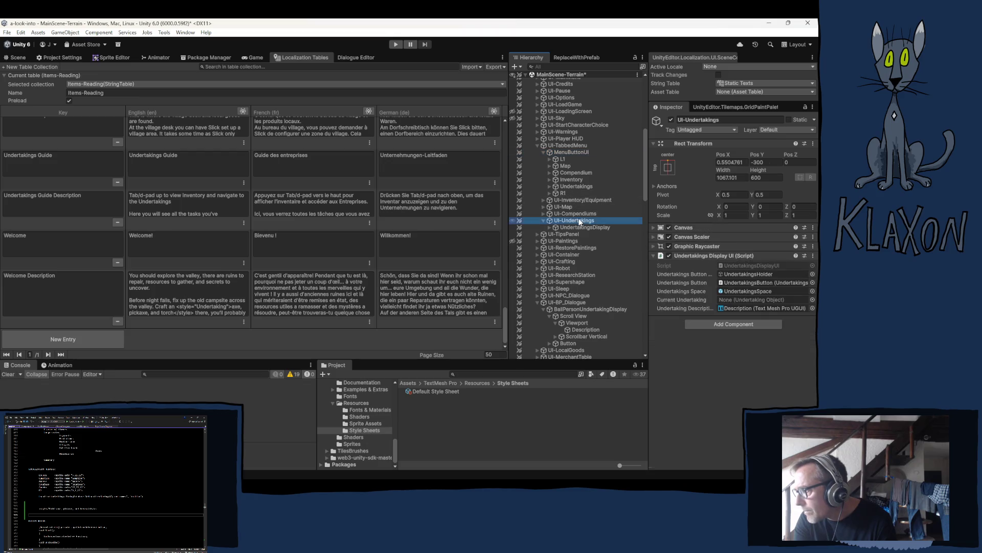
pyautogui.click(574, 227)
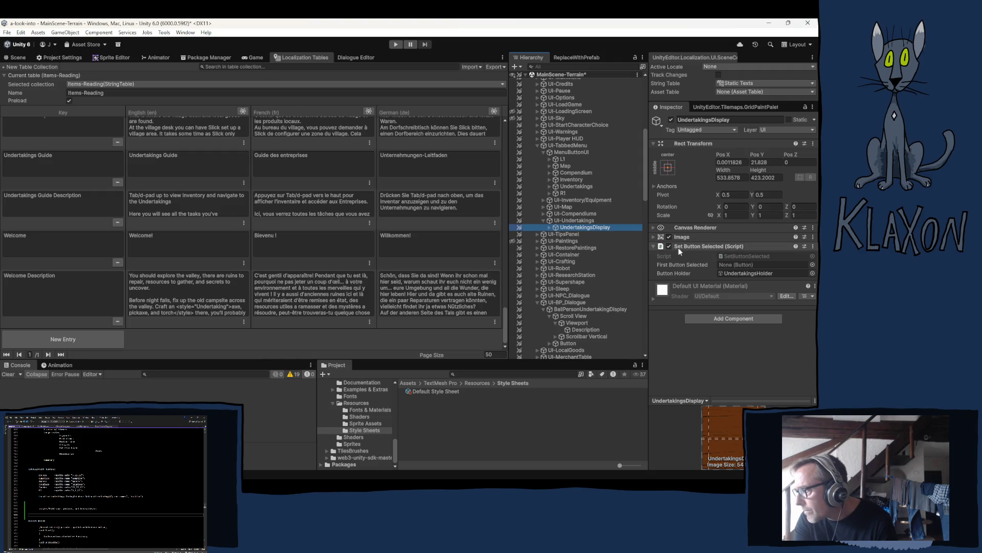
# Check the Paper background's Image colour, then open the Default Style Sheet.
pyautogui.click(549, 227)
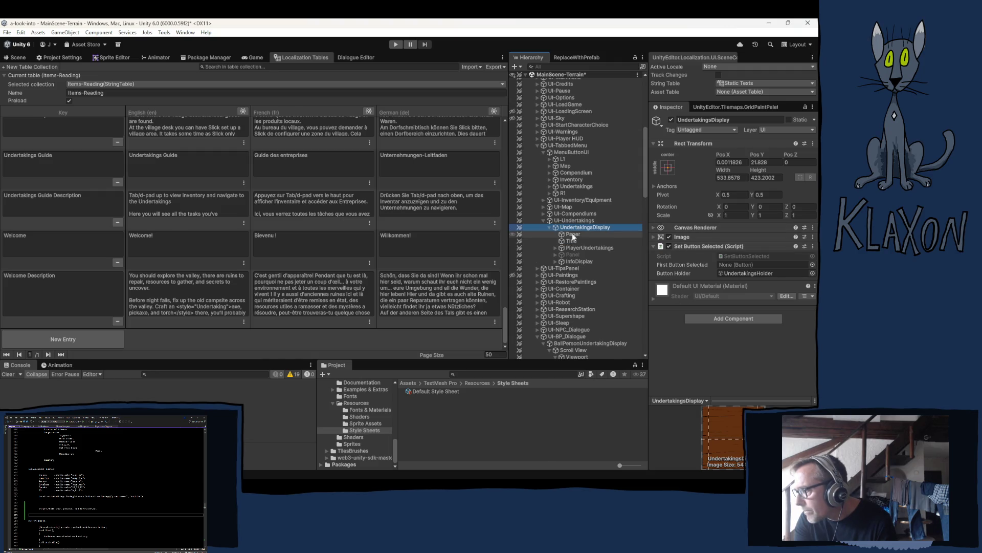
pyautogui.click(572, 233)
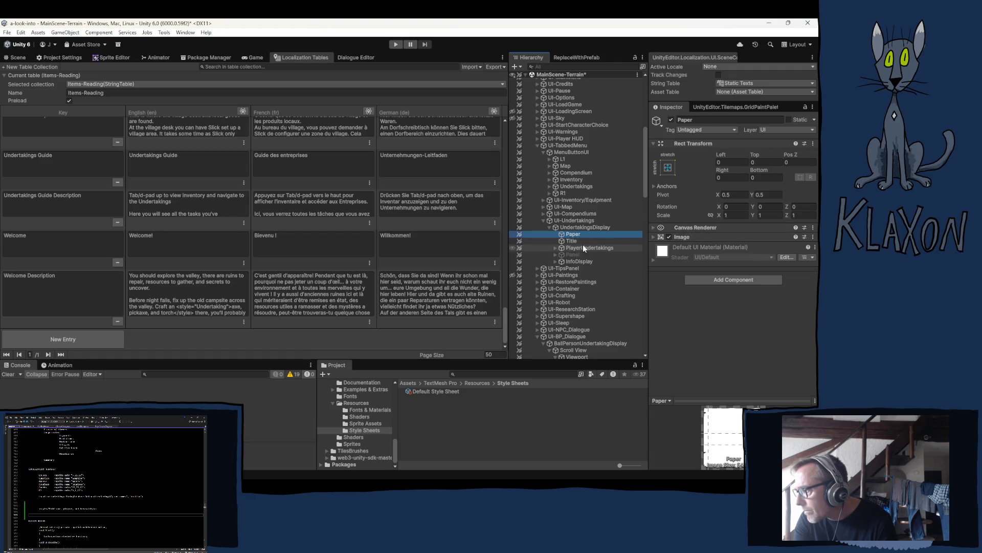
pyautogui.click(654, 236)
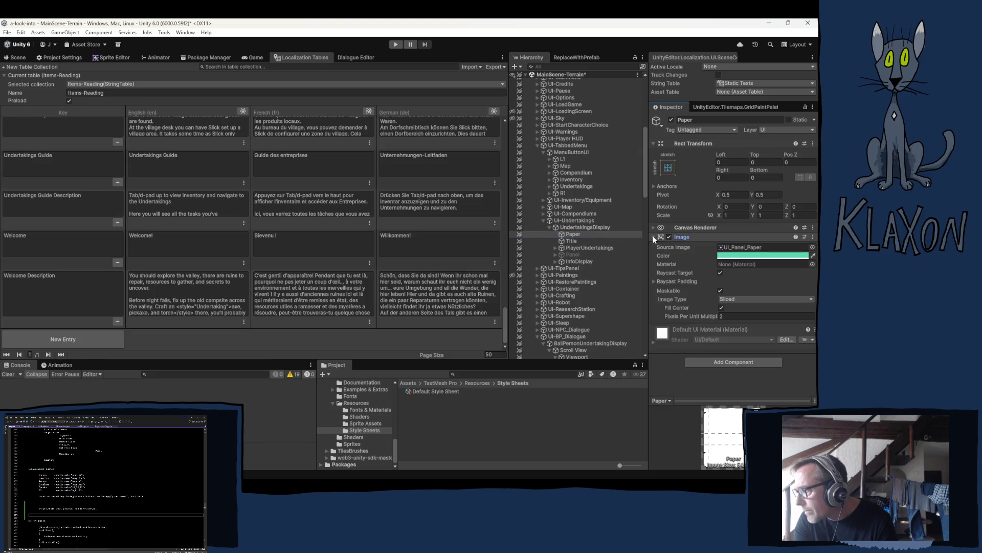
pyautogui.click(747, 256)
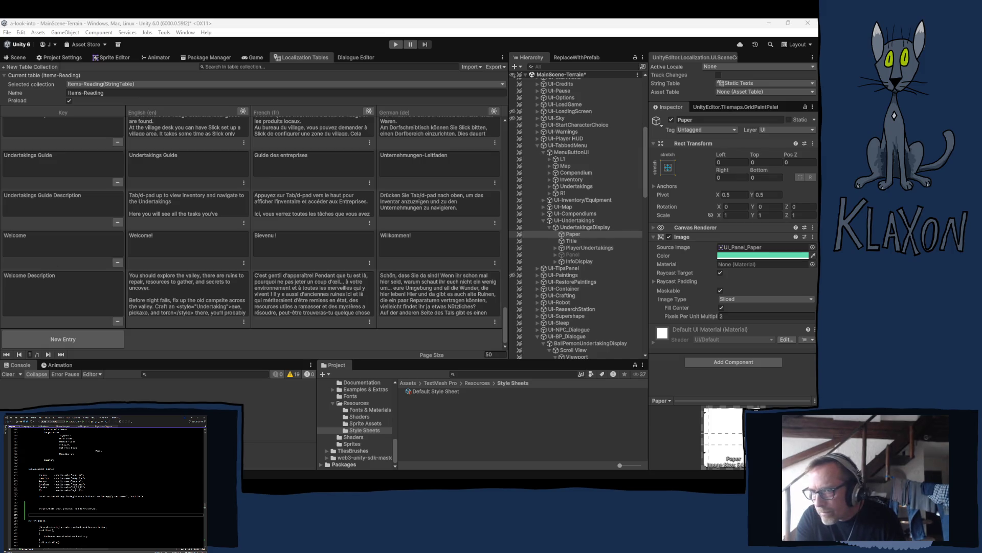
pyautogui.click(451, 391)
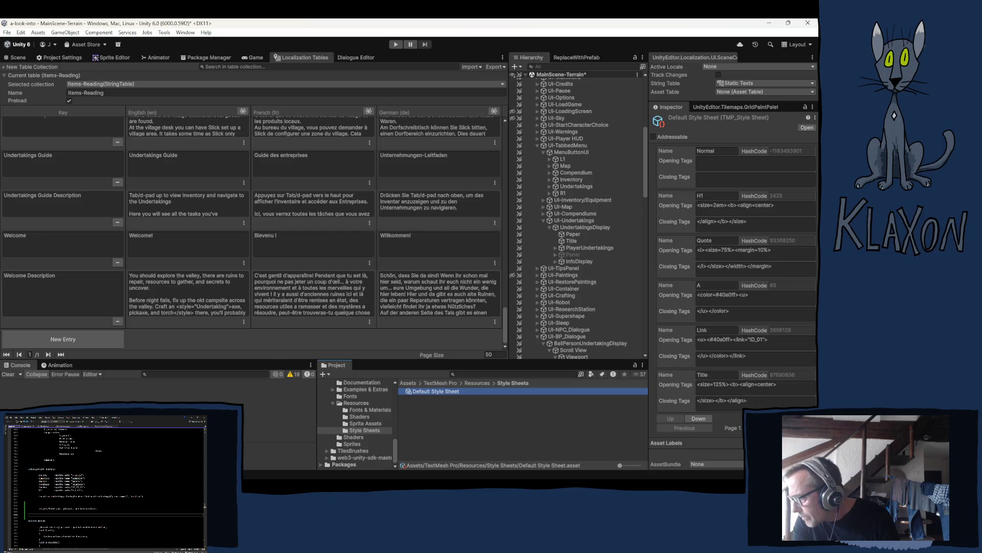
# Paste 56CCB0 over ff40FF in Undertaking's opening tags on page 3, then start Play mode.
pyautogui.click(788, 428)
pyautogui.click(789, 427)
pyautogui.click(756, 254)
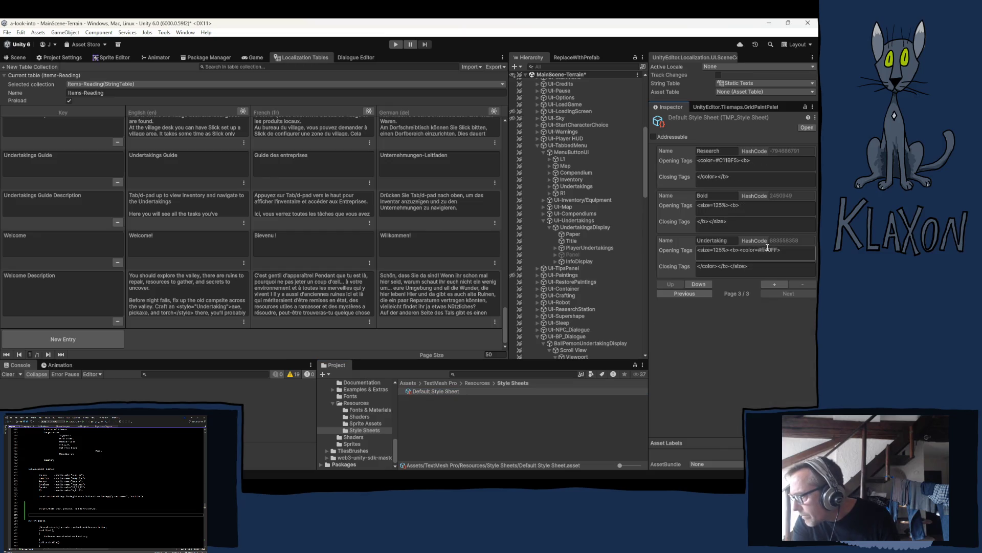
pyautogui.doubleClick(767, 250)
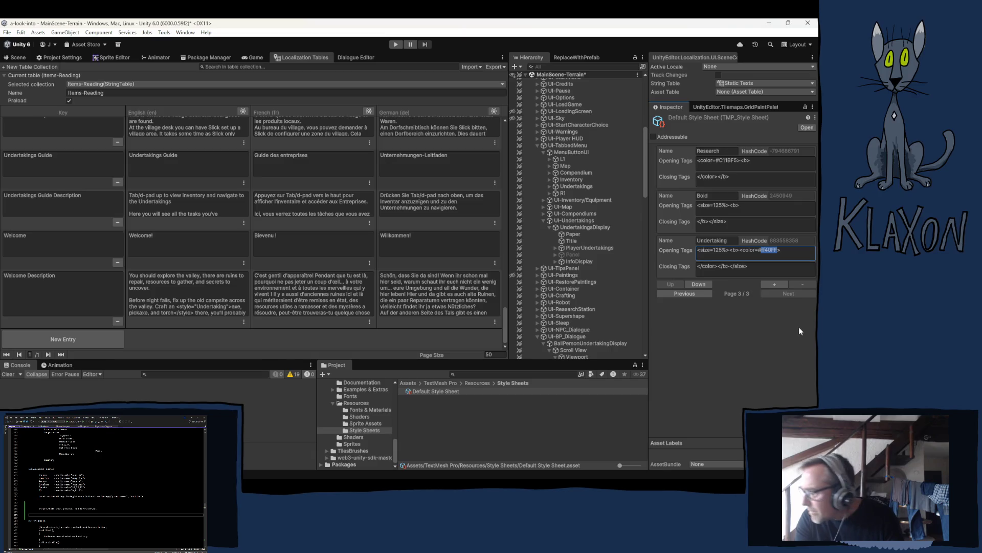
pyautogui.write('56CCB0')
pyautogui.click(741, 333)
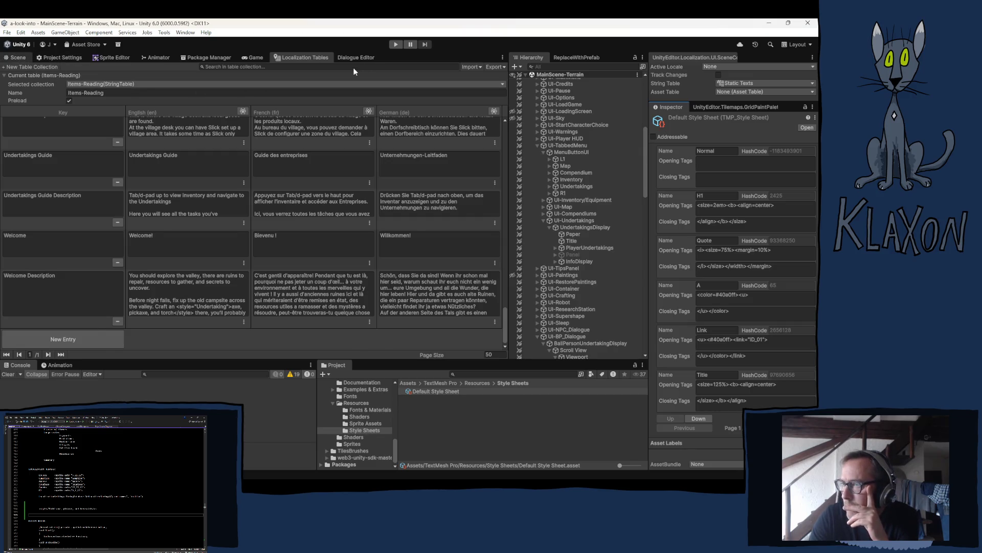
pyautogui.hotkey('ctrl', '1')
pyautogui.click(396, 44)
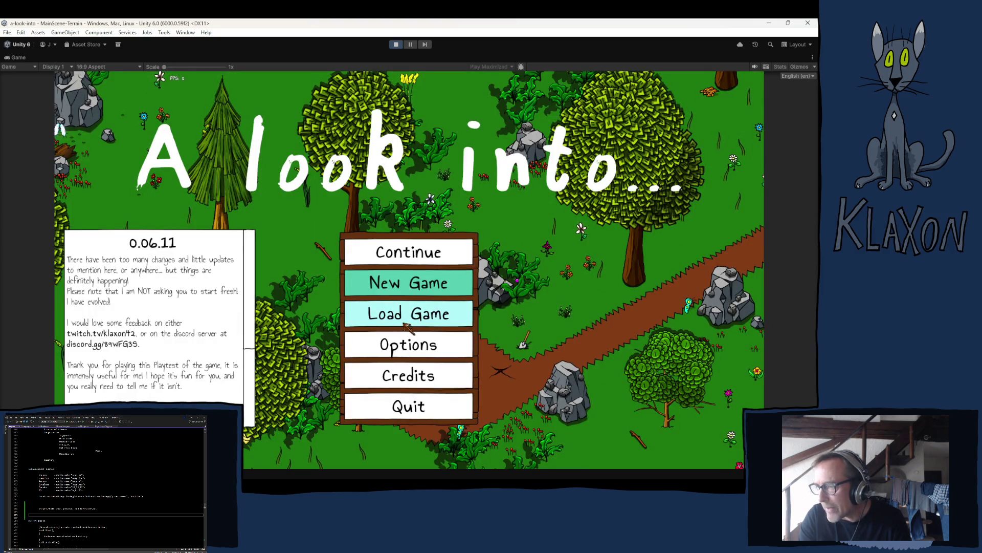
# Start a New Game, confirm the new save, and accept the character.
pyautogui.click(441, 289)
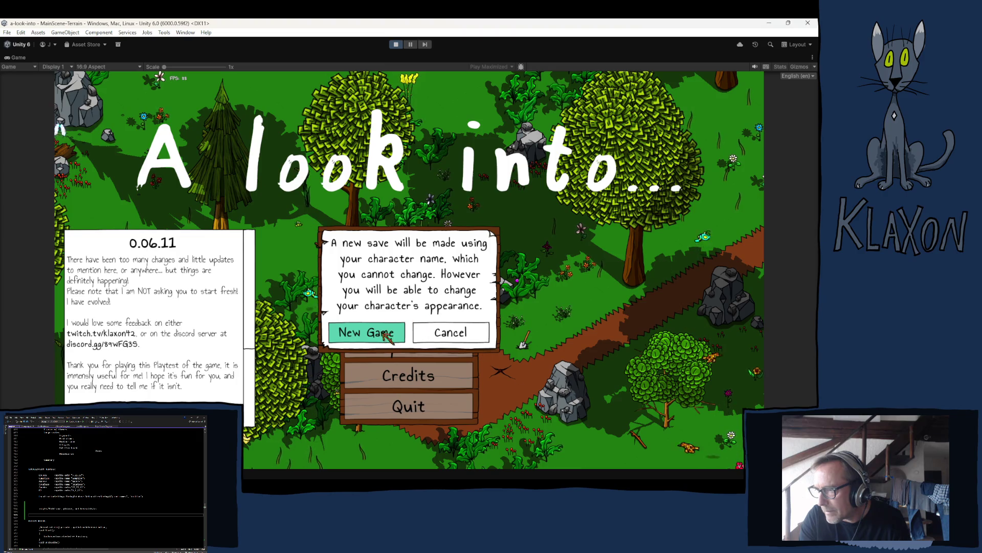
pyautogui.click(396, 332)
pyautogui.click(427, 346)
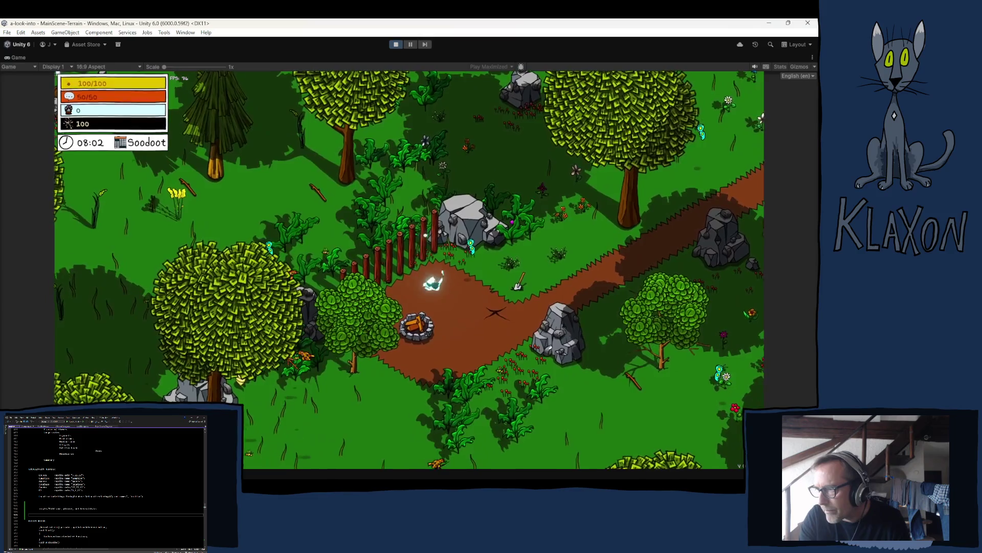
# Walk to the Stone Spade, equip it from the Tab inventory, and dig.
pyautogui.press('d')
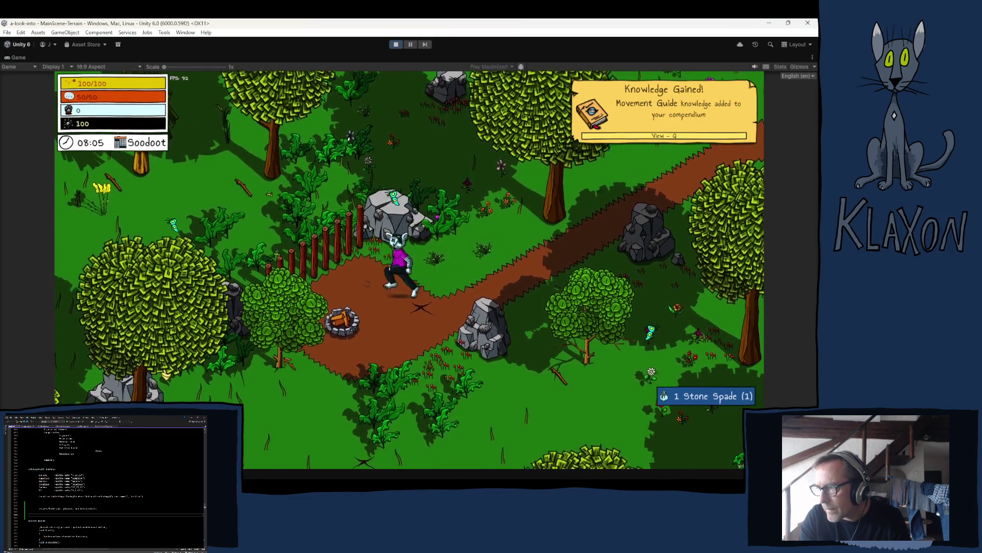
pyautogui.press('Tab')
pyautogui.click(331, 430)
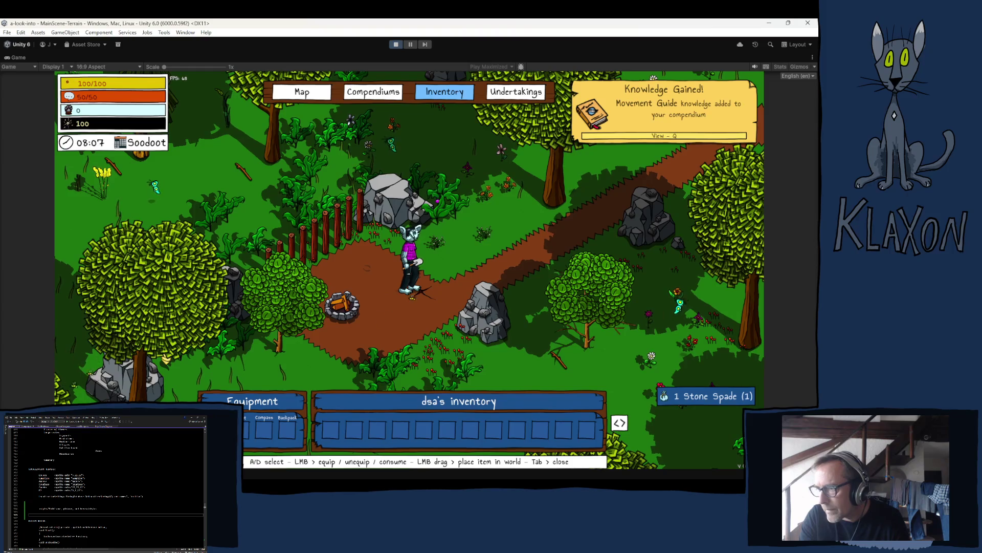
pyautogui.press('Tab')
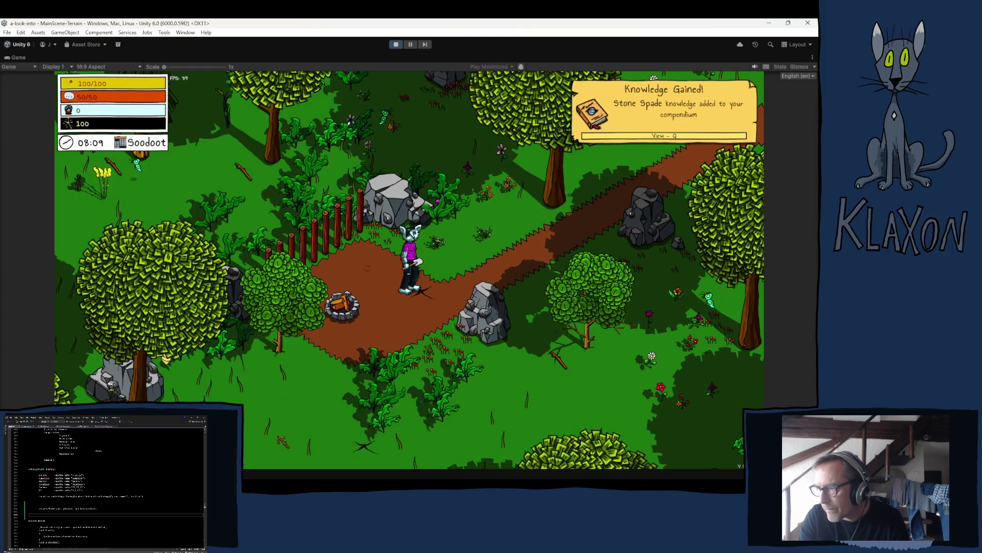
pyautogui.click(413, 315)
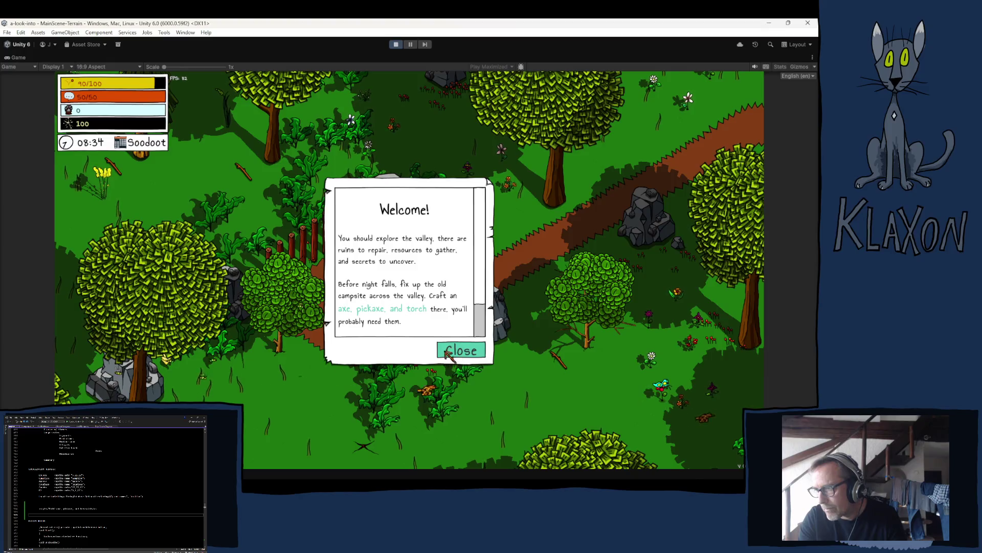
# Close the Welcome popup showing teal axe, pickaxe and torch, and exit play mode.
pyautogui.click(461, 348)
pyautogui.click(395, 45)
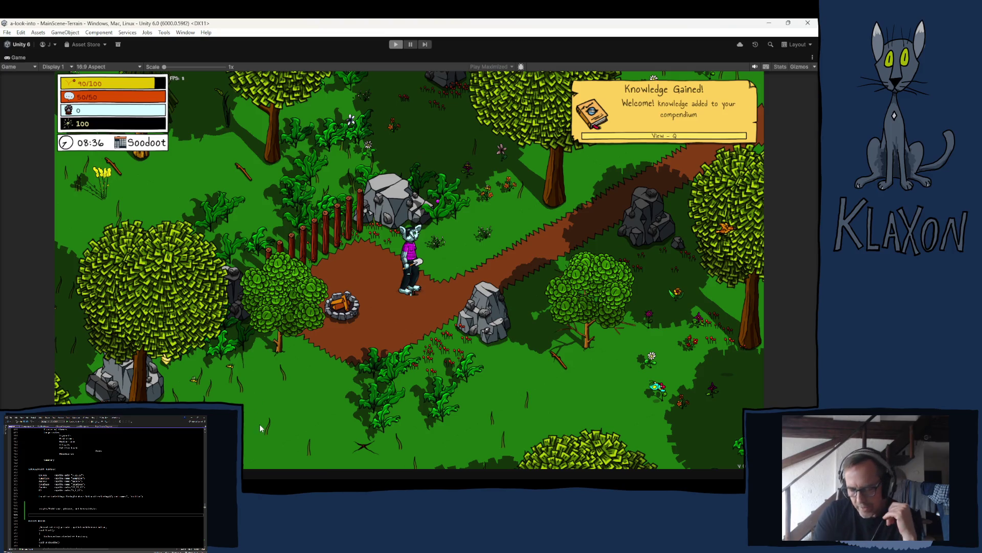
pyautogui.hotkey('ctrl', 'p')
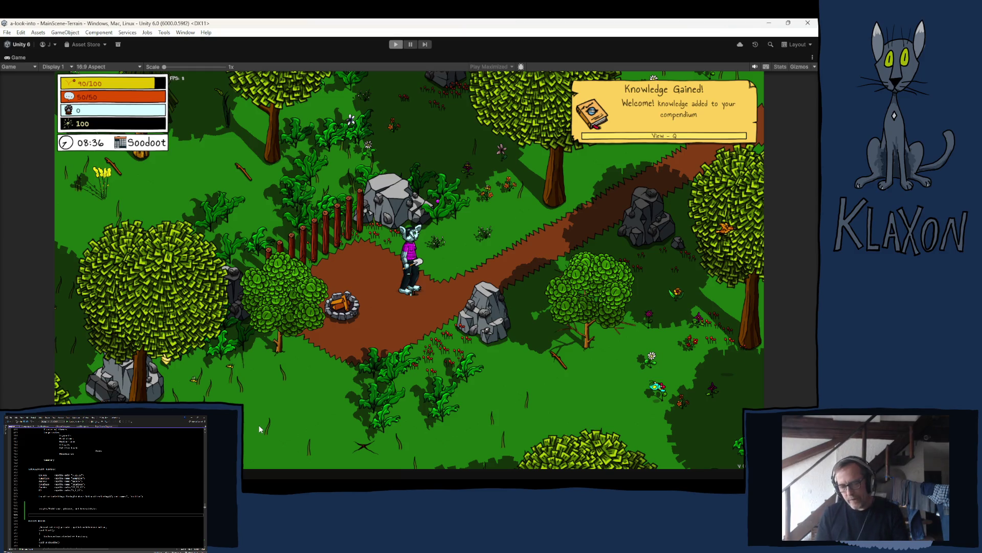
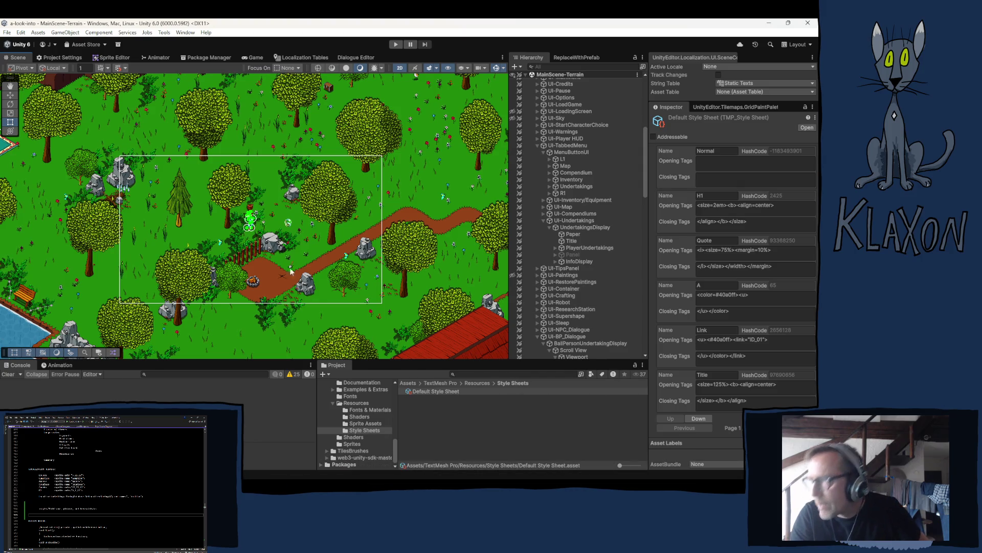
# Show the Items-Reading table, scroll to Welcome Description, and start editing its English text.
pyautogui.click(301, 57)
pyautogui.scroll(-10, 214, 280)
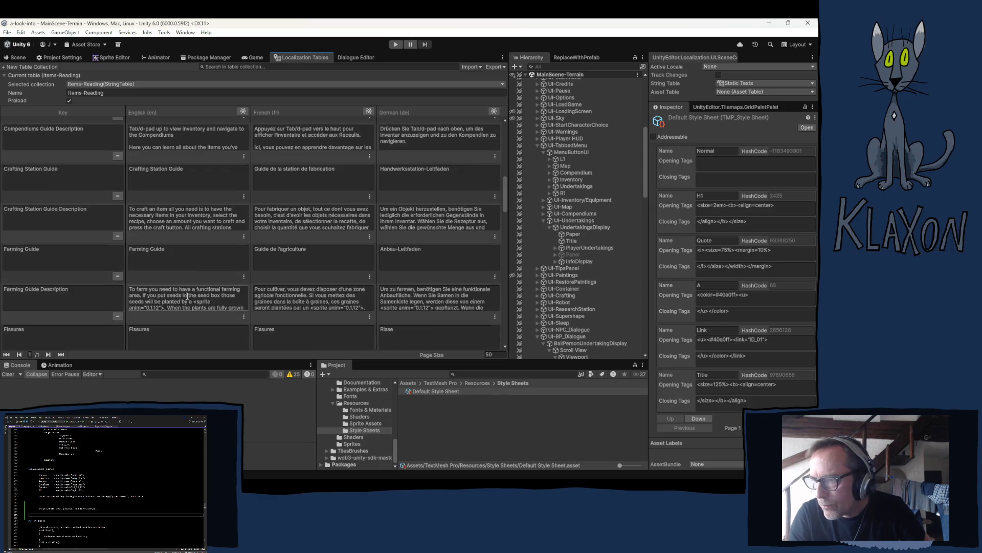
pyautogui.scroll(-3, 177, 281)
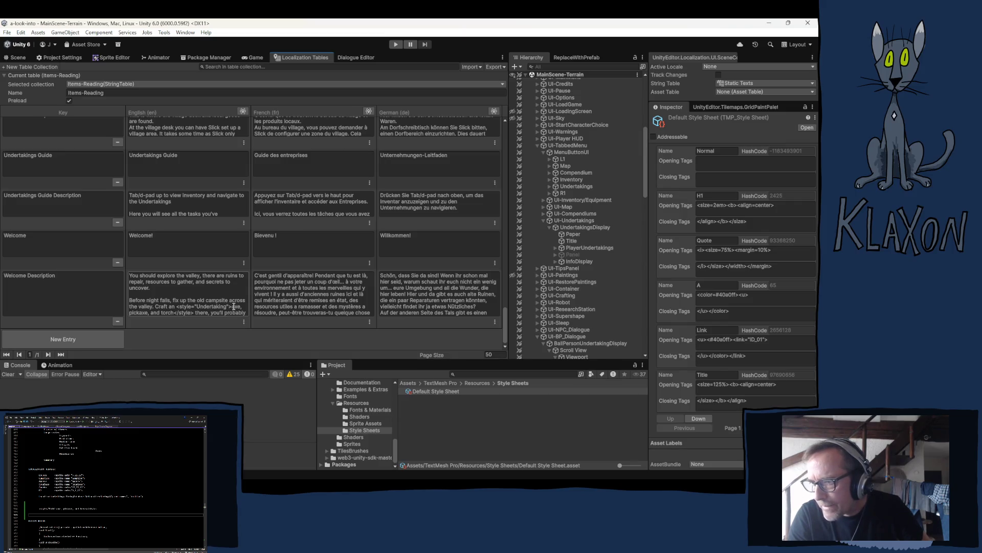
pyautogui.click(233, 306)
# Move the <style="Undertaking"> opening tag to just before "Craft".
pyautogui.moveTo(216, 314)
pyautogui.mouseDown()
pyautogui.moveTo(202, 284)
pyautogui.moveTo(177, 285)
pyautogui.mouseUp()
pyautogui.hotkey('ctrl', 'c')
pyautogui.click(199, 288)
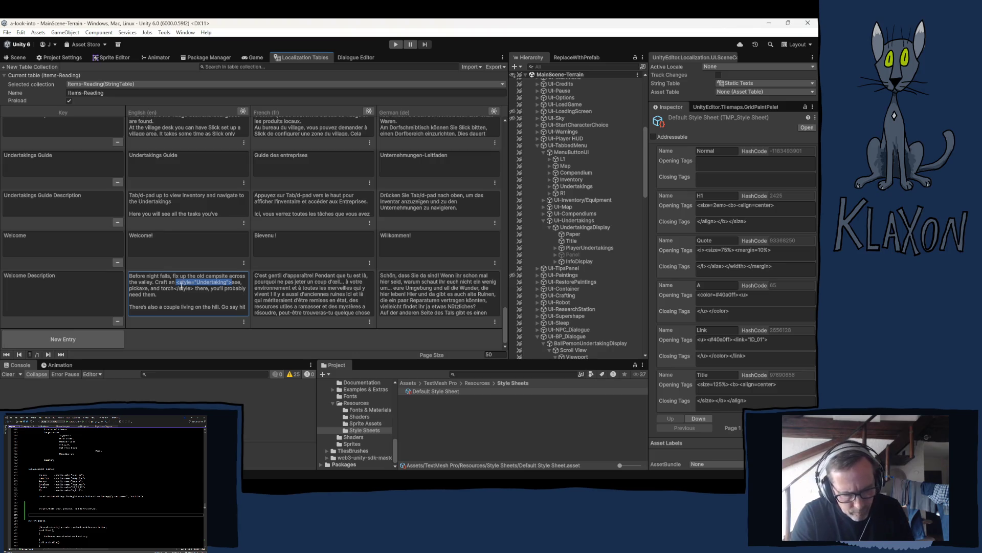
pyautogui.press('BackSpace')
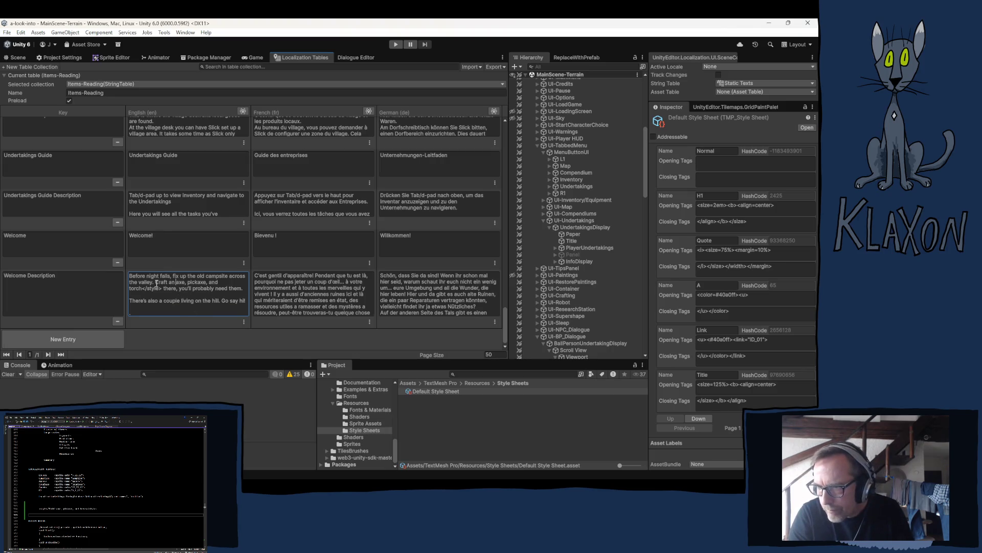
pyautogui.click(155, 282)
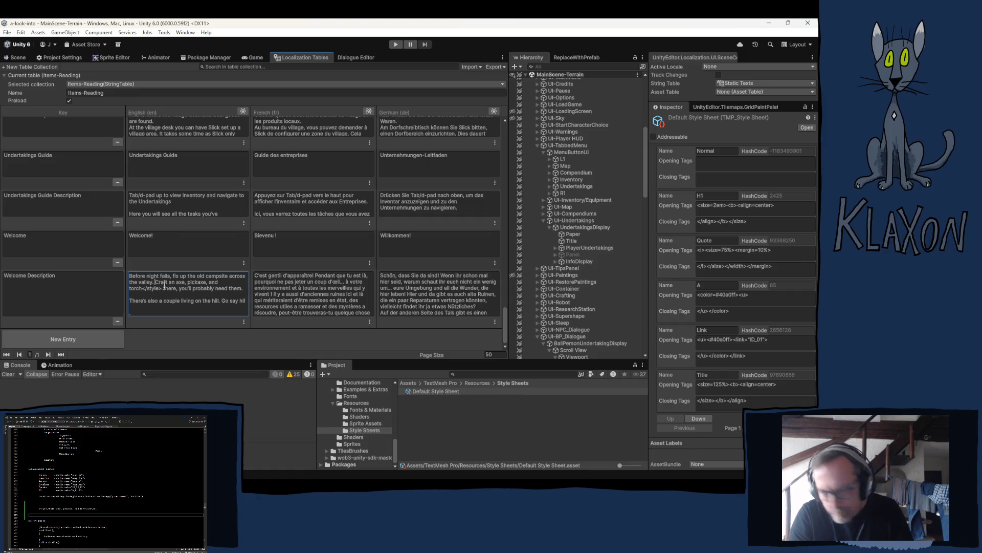
pyautogui.hotkey('ctrl', 'v')
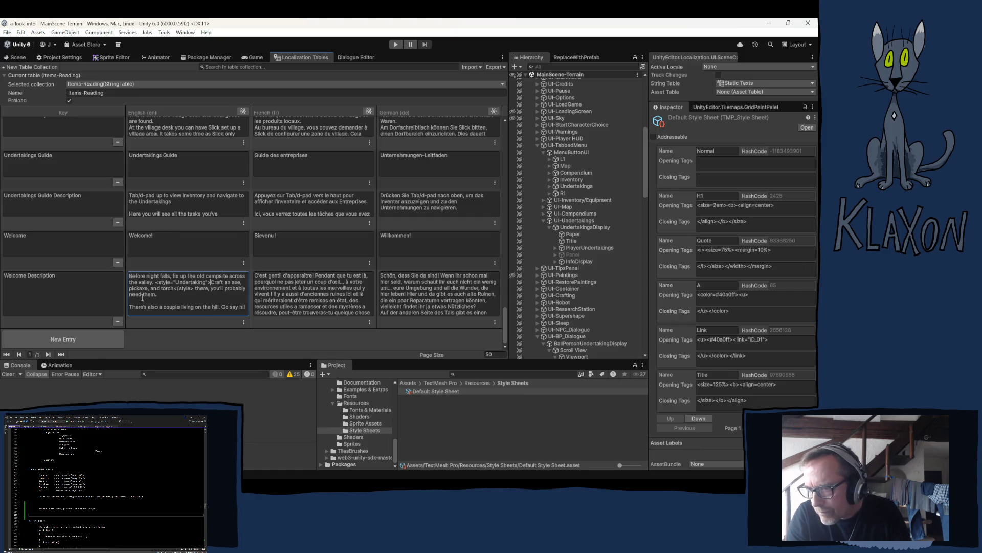
# Delete the stray word "there" and the extra space after </style>, then select all the text.
pyautogui.click(207, 288)
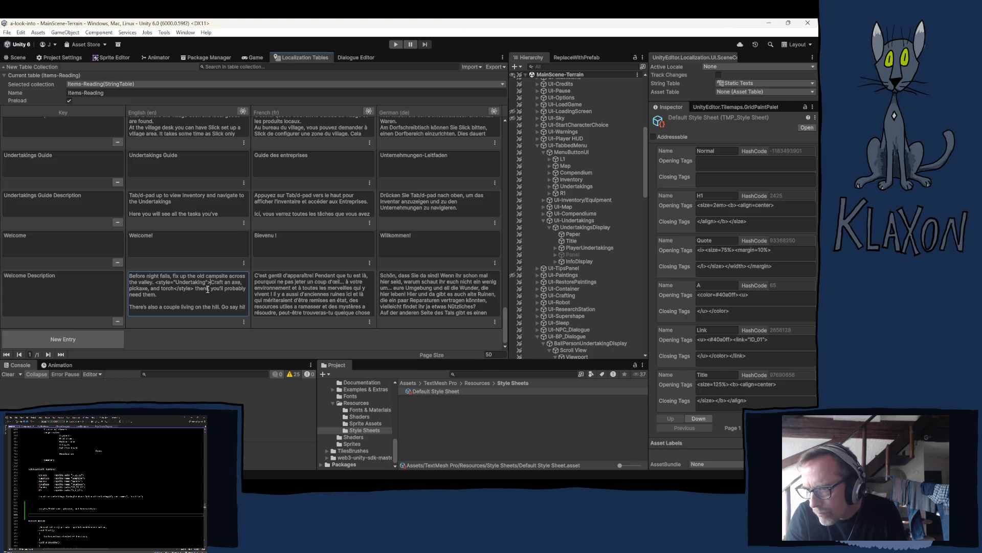
pyautogui.press('BackSpace')
pyautogui.press('BackSpace')
pyautogui.press('BackSpace')
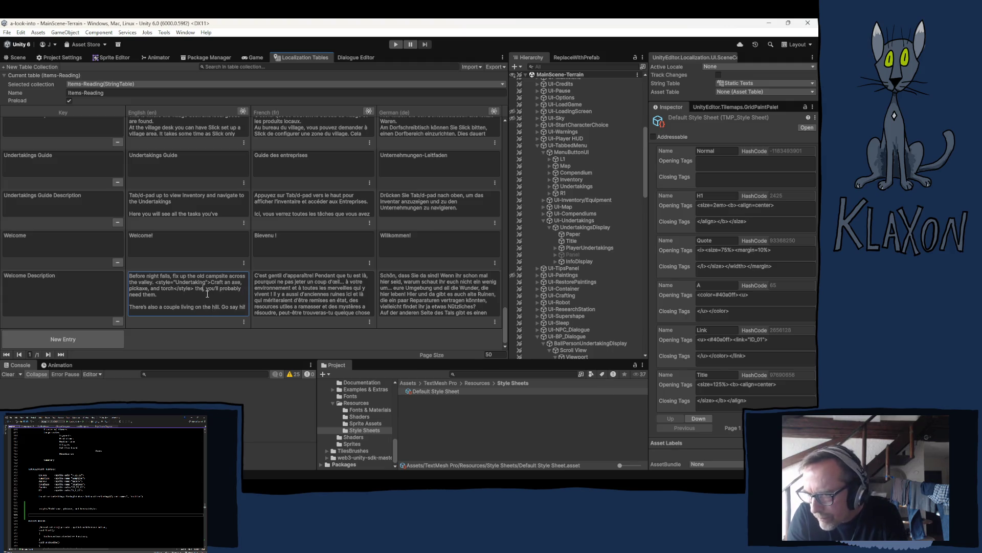
pyautogui.press('BackSpace')
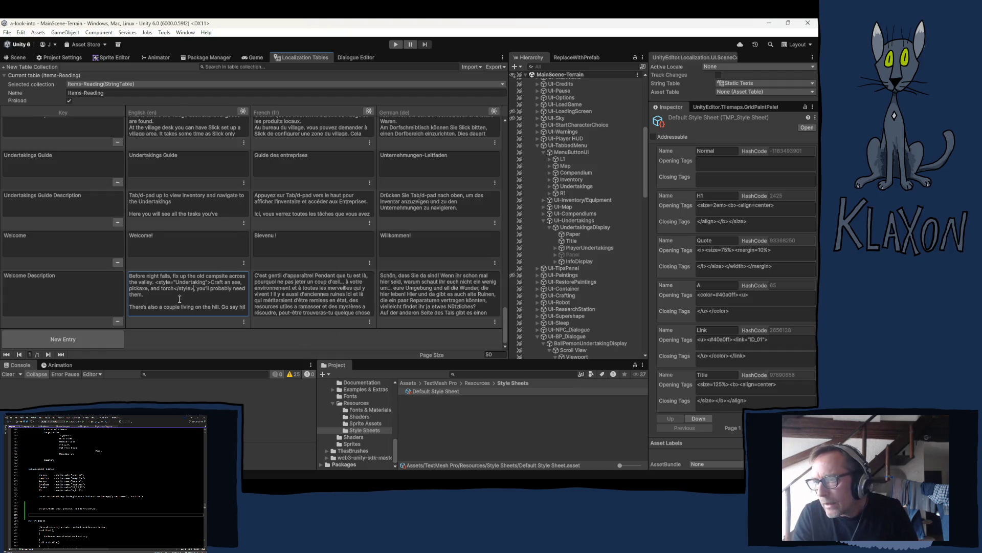
pyautogui.hotkey('ctrl', 'a')
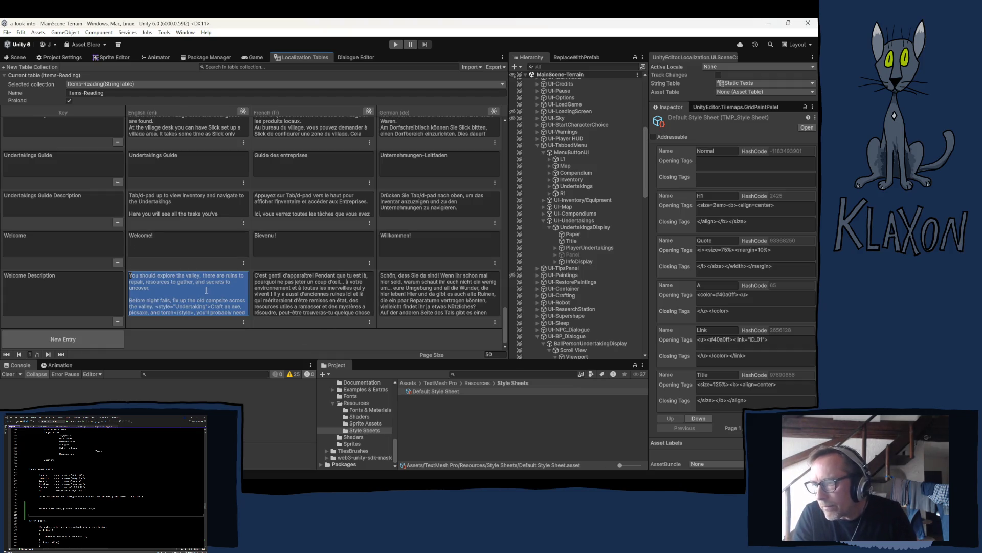
pyautogui.click(199, 294)
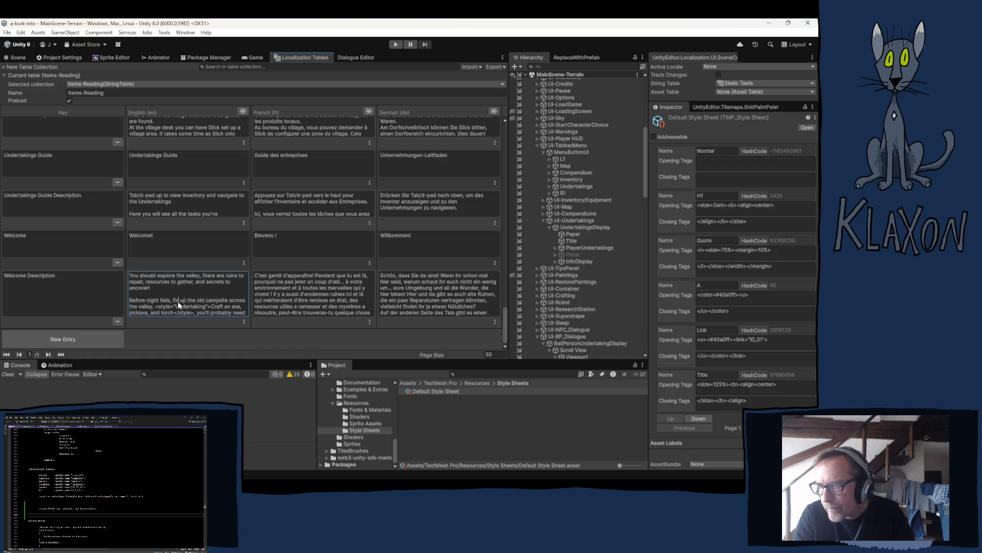
pyautogui.moveTo(178, 305); pyautogui.dragTo(187, 321)
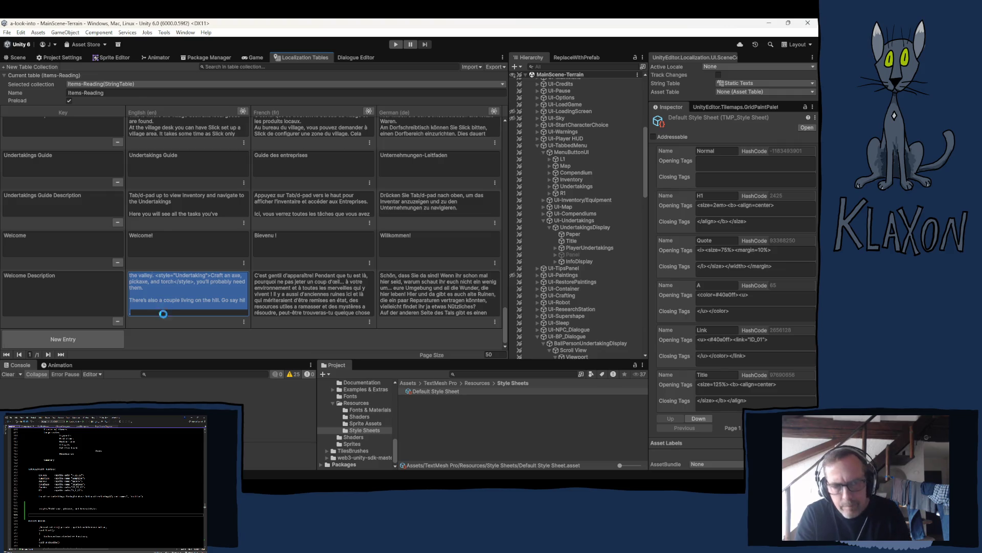
pyautogui.click(186, 347)
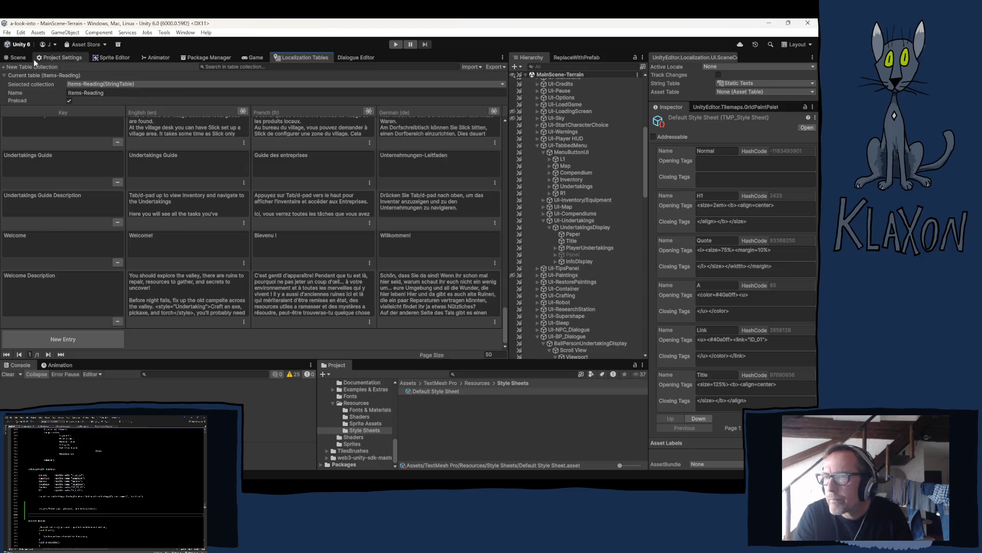
# Return to the Scene view and enter Play mode to reach the game's main menu.
pyautogui.click(21, 61)
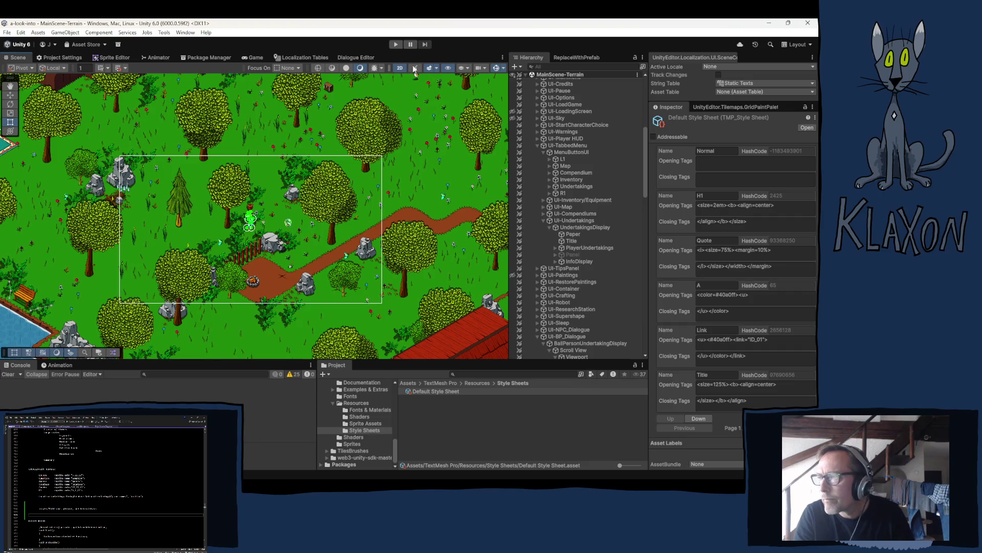
pyautogui.click(393, 45)
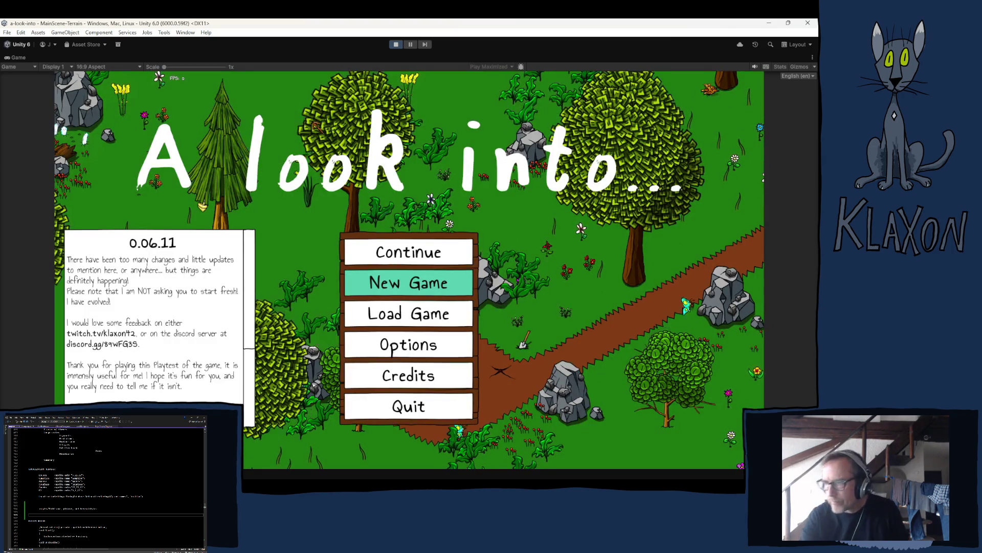
# Start a New Game, confirm the new save, and accept the character to enter the valley.
pyautogui.click(398, 285)
pyautogui.click(381, 332)
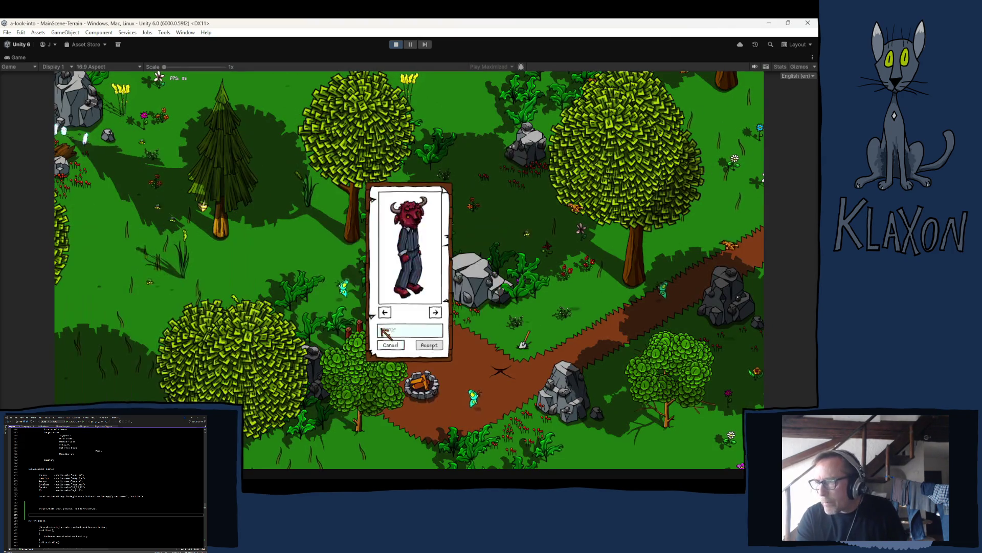
pyautogui.click(428, 345)
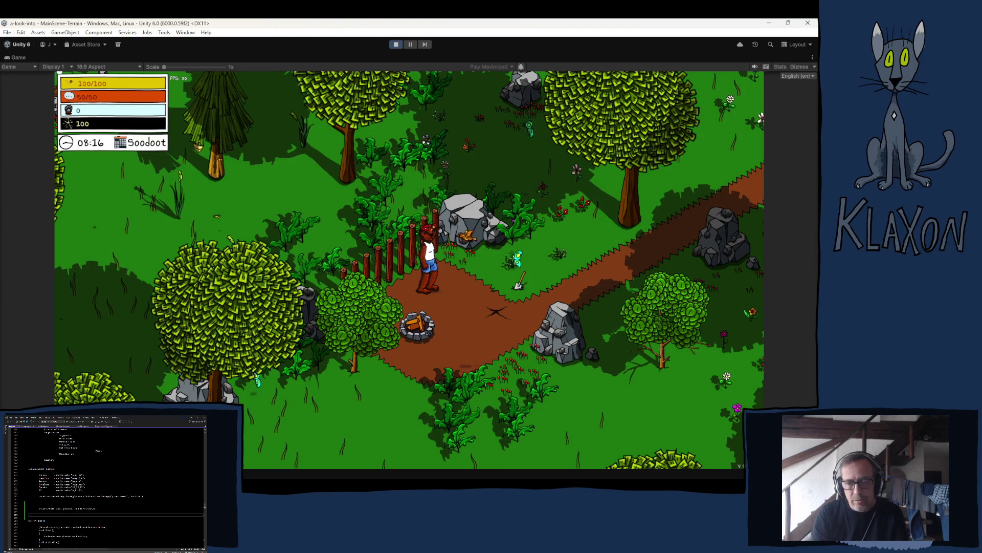
# Walk the character to the Stone Spade, equip it, and dig the ground.
pyautogui.press('d')
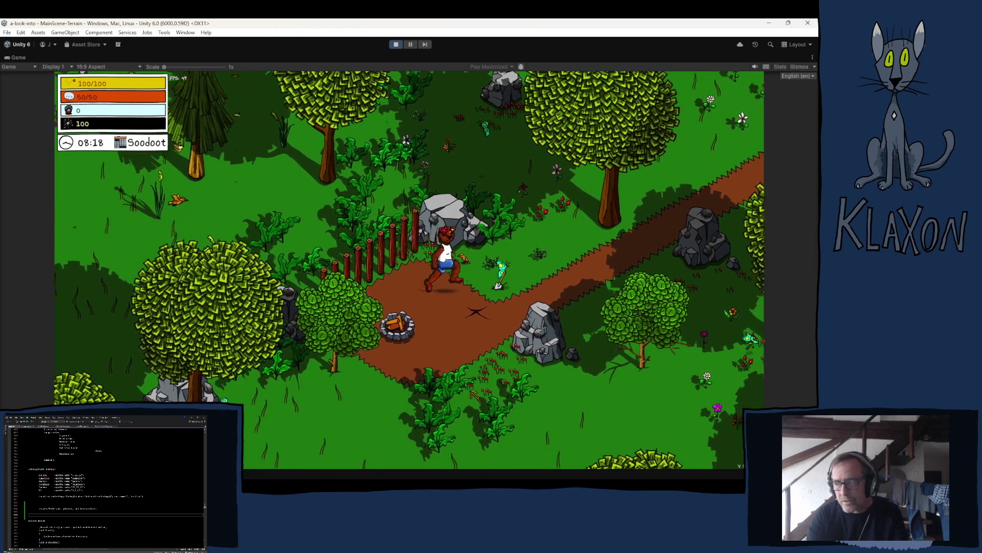
pyautogui.press('Tab')
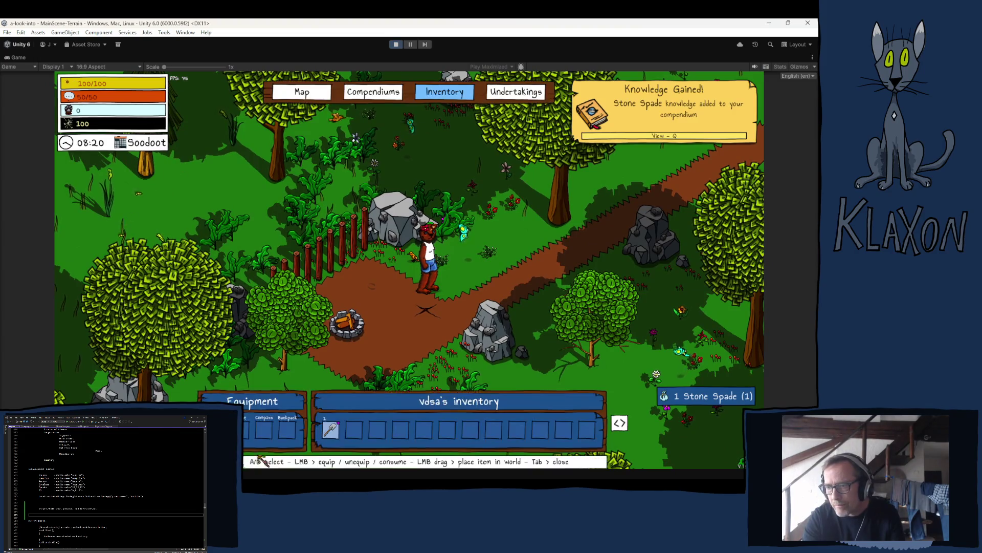
pyautogui.click(267, 455)
pyautogui.press('Tab')
pyautogui.press('Tab')
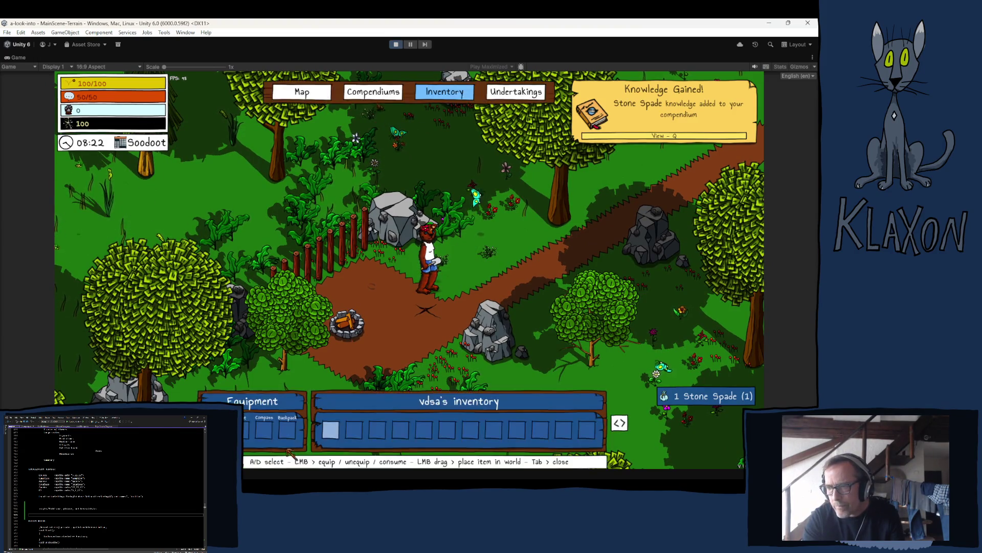
pyautogui.press('Tab')
pyautogui.click(310, 417)
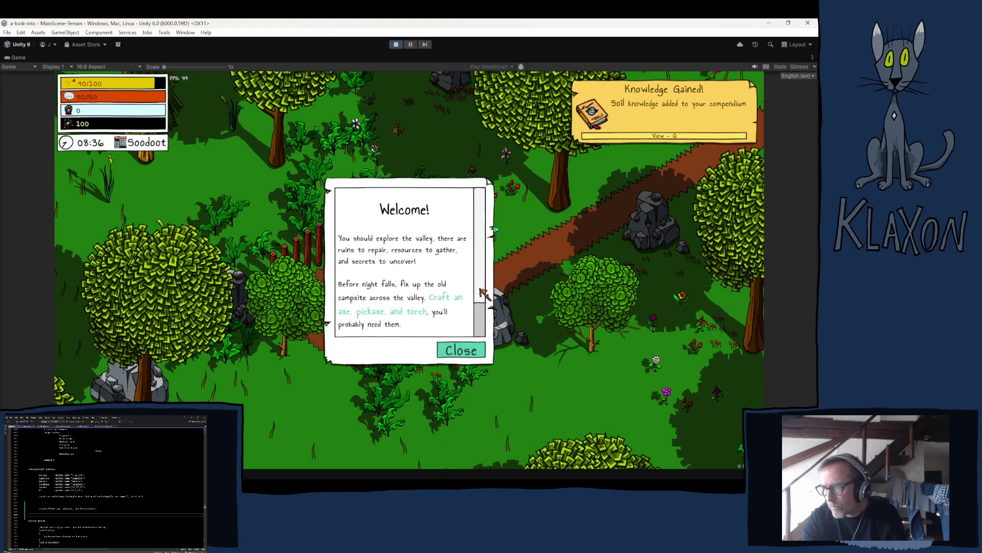
# Read the Welcome dialog's full text, including the Undertaking-styled "Craft an axe, pickaxe, and torch", then close it.
pyautogui.scroll(-3, 483, 294)
pyautogui.scroll(3, 424, 297)
pyautogui.scroll(-2, 425, 297)
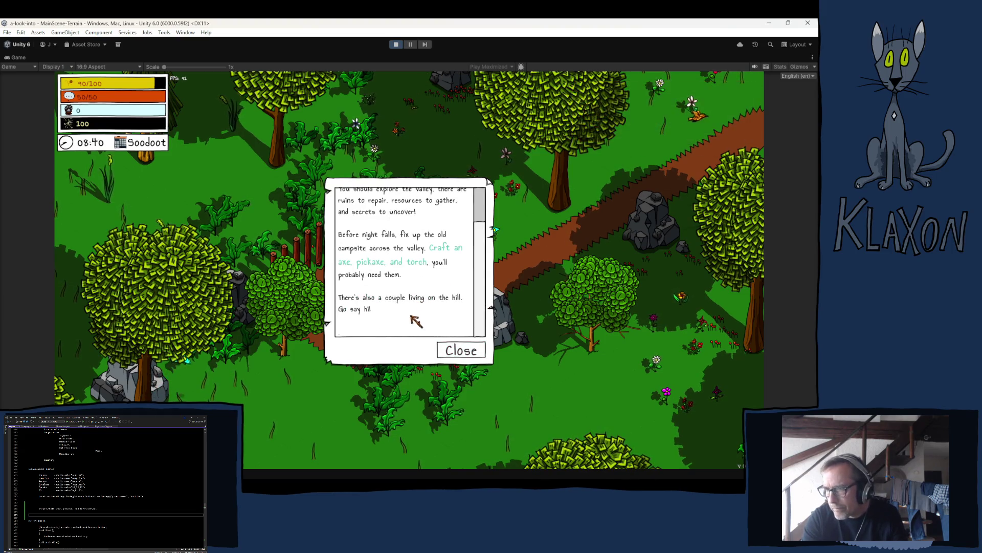
pyautogui.scroll(1, 404, 322)
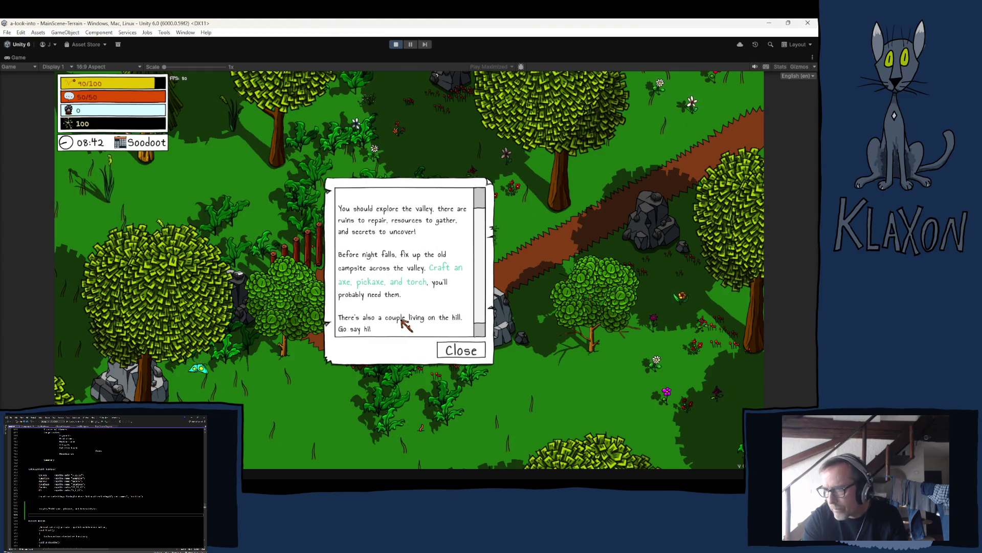
pyautogui.scroll(1, 402, 322)
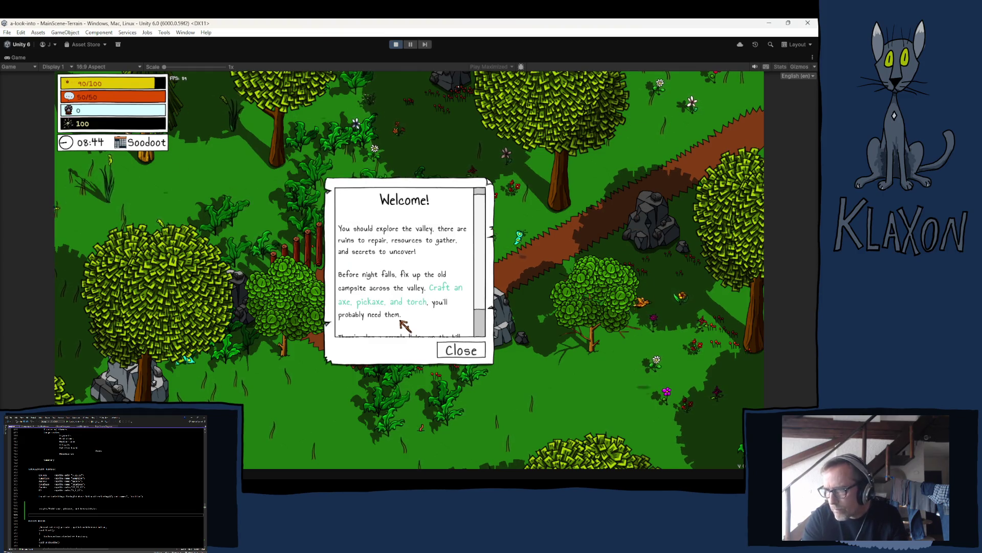
pyautogui.scroll(-2, 404, 323)
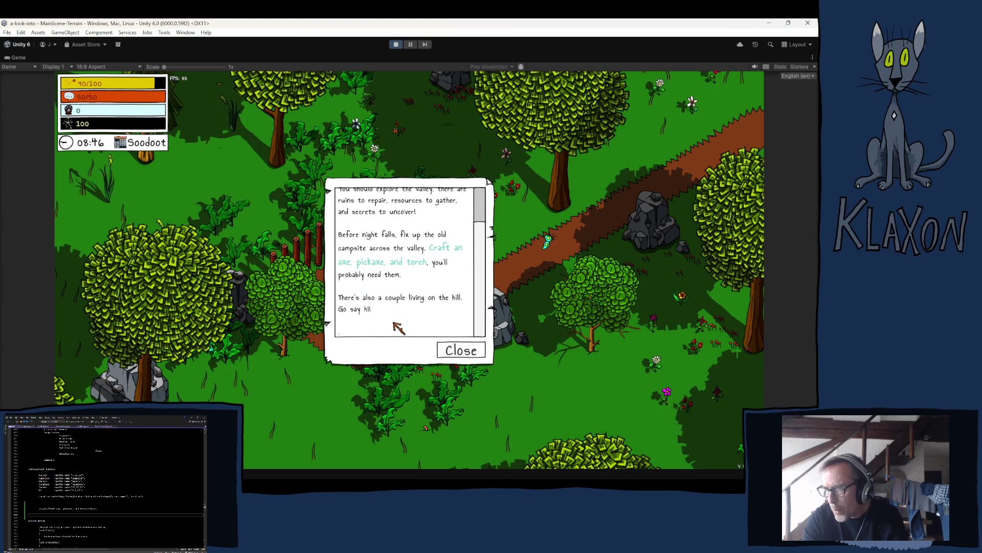
pyautogui.scroll(2, 397, 322)
pyautogui.scroll(-2, 392, 324)
pyautogui.scroll(2, 395, 328)
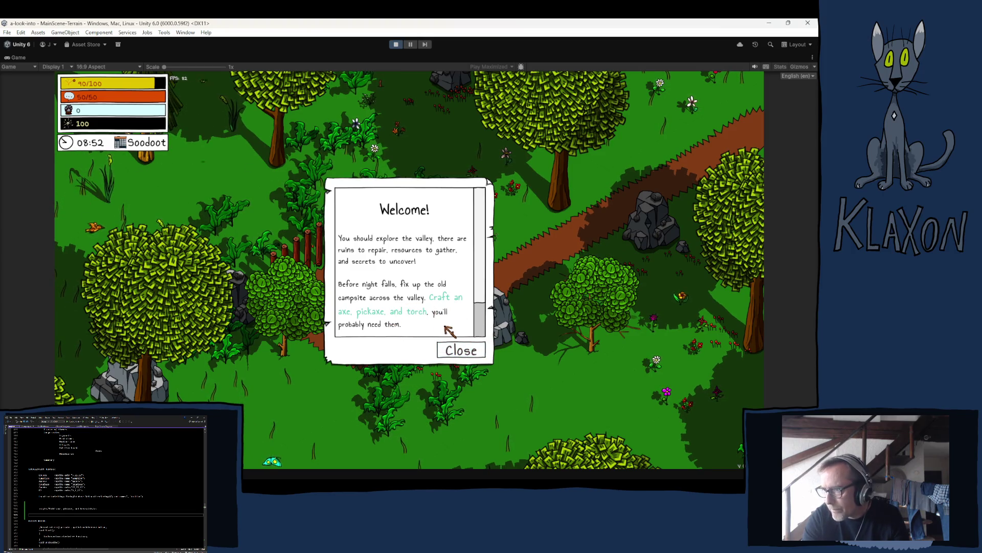
pyautogui.click(452, 351)
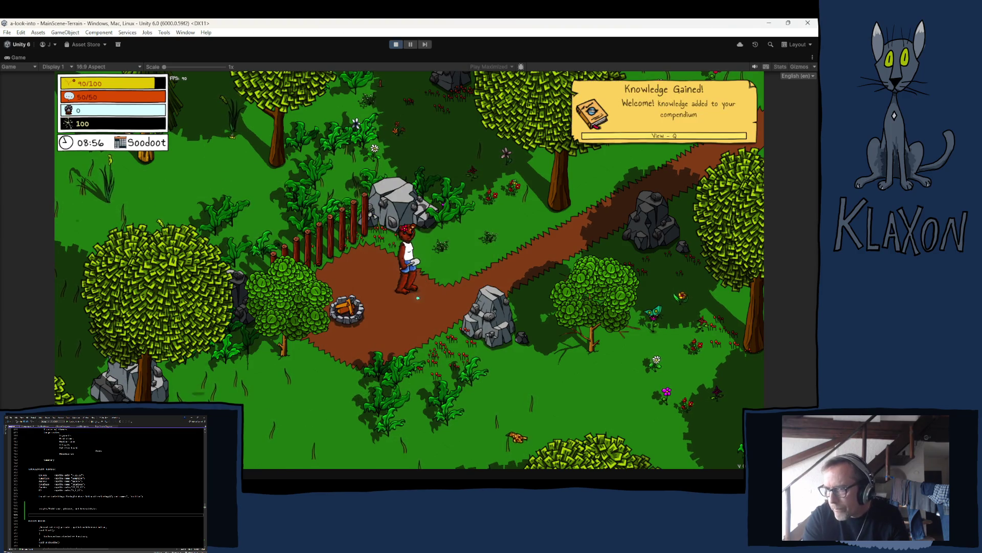
# Inspect the NullReferenceException stack trace in the Console, then close it and stop Play mode.
pyautogui.moveTo(494, 476)
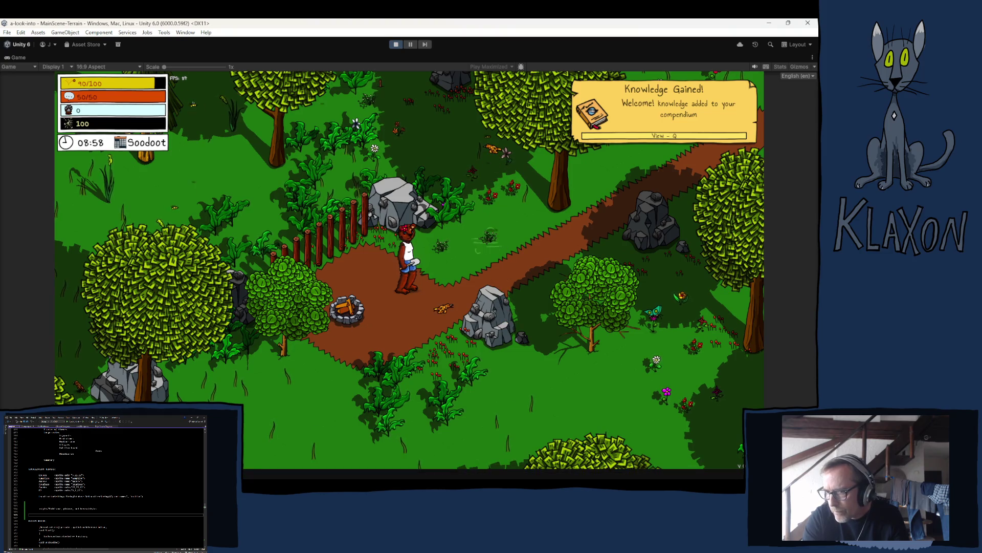
pyautogui.hotkey('ctrl', 'shift', 'c')
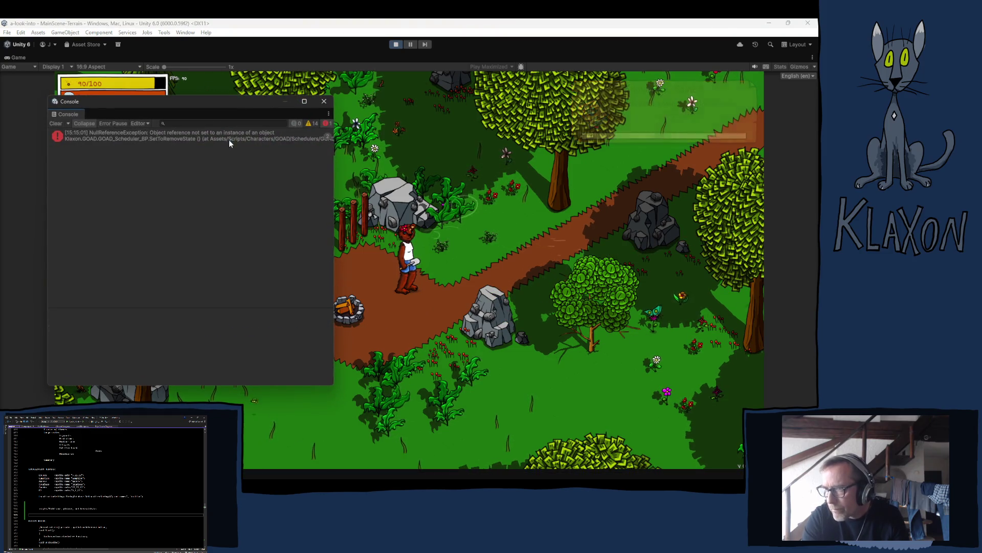
pyautogui.click(229, 138)
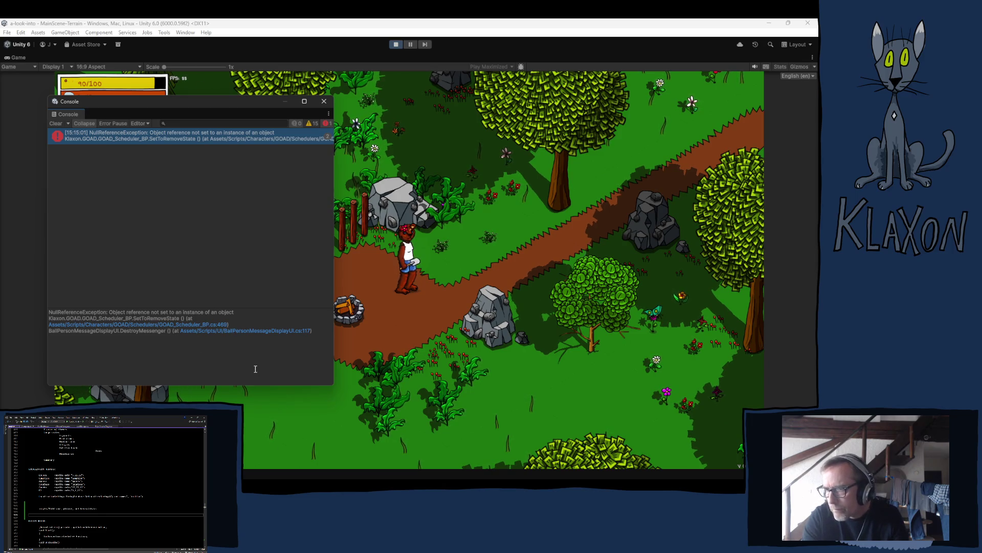
pyautogui.click(324, 101)
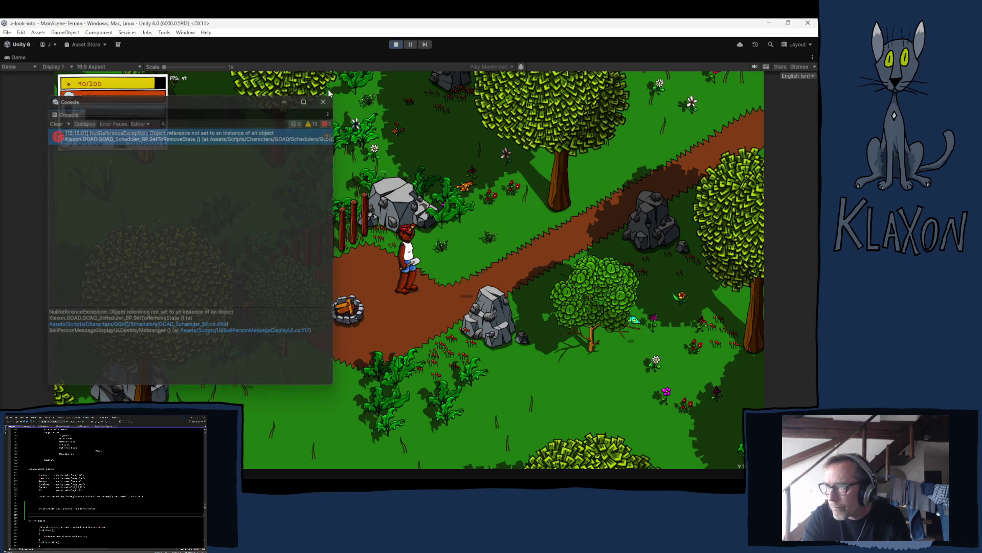
pyautogui.click(391, 49)
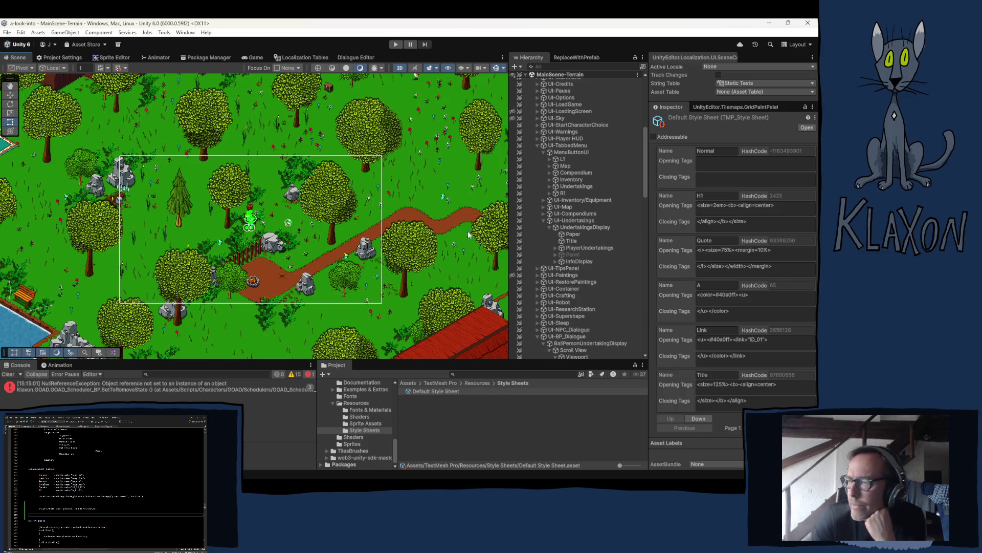
# Browse to Assets > Scripts > Undertakings and open UndertakingTaskObject in the code editor.
pyautogui.moveTo(368, 439)
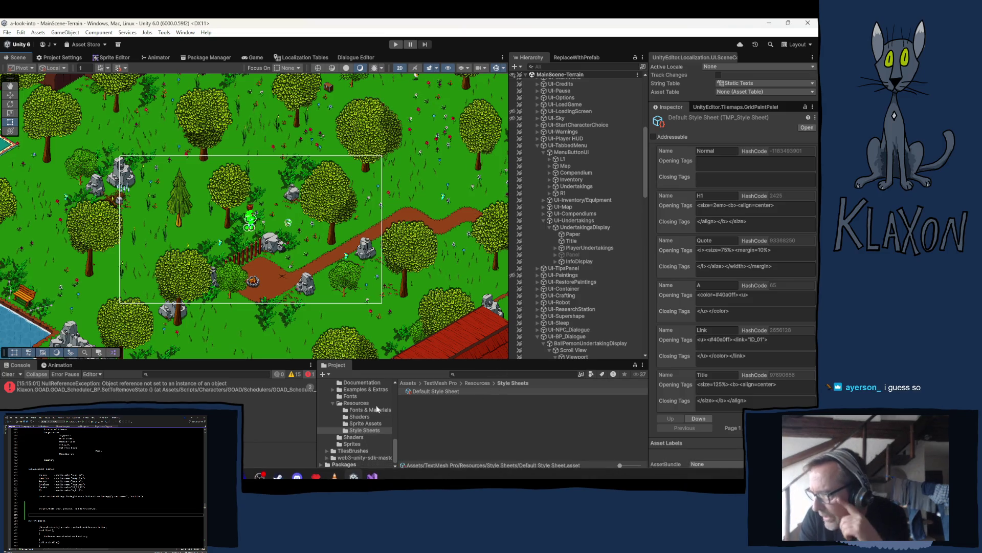
pyautogui.scroll(3, 361, 428)
pyautogui.scroll(1, 357, 423)
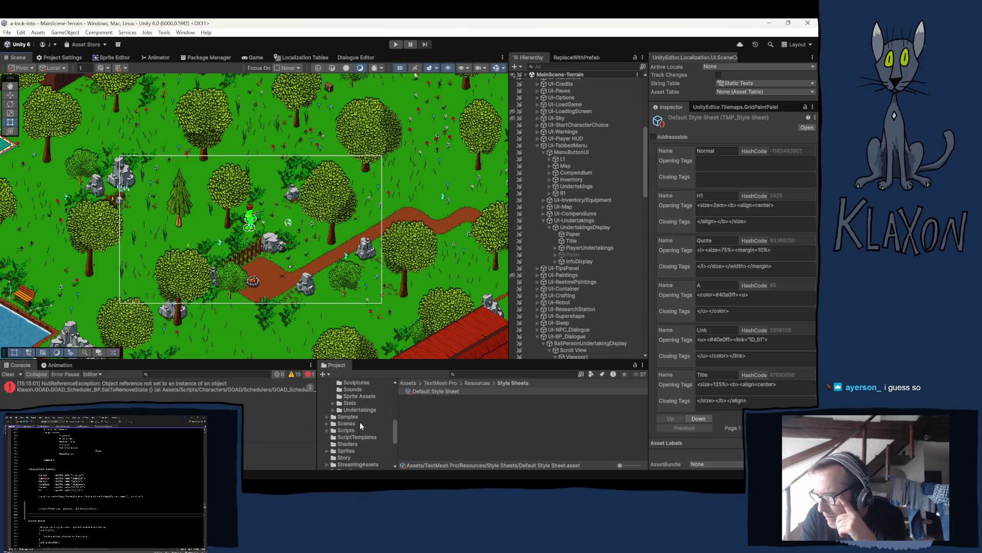
pyautogui.click(361, 408)
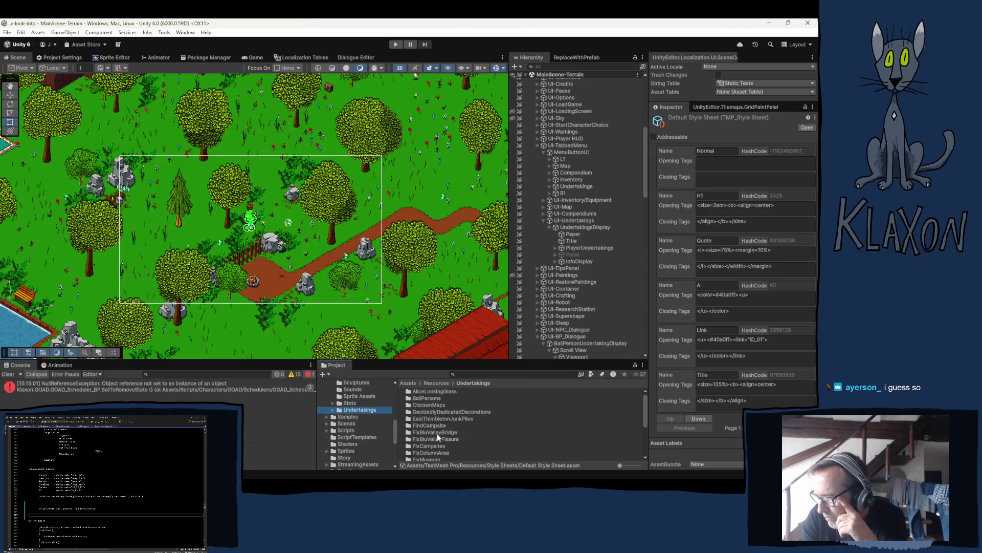
pyautogui.scroll(-1, 359, 432)
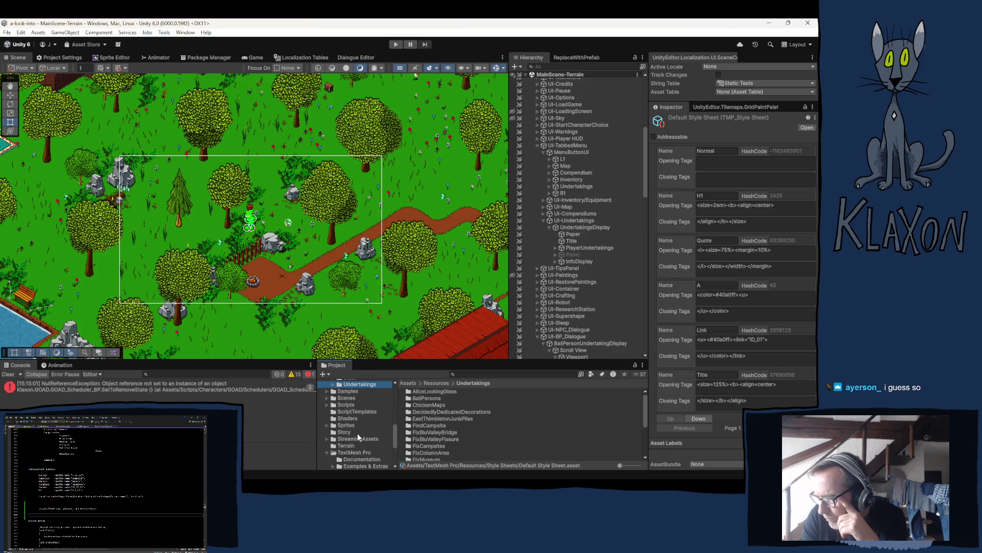
pyautogui.click(327, 404)
pyautogui.scroll(-2, 358, 434)
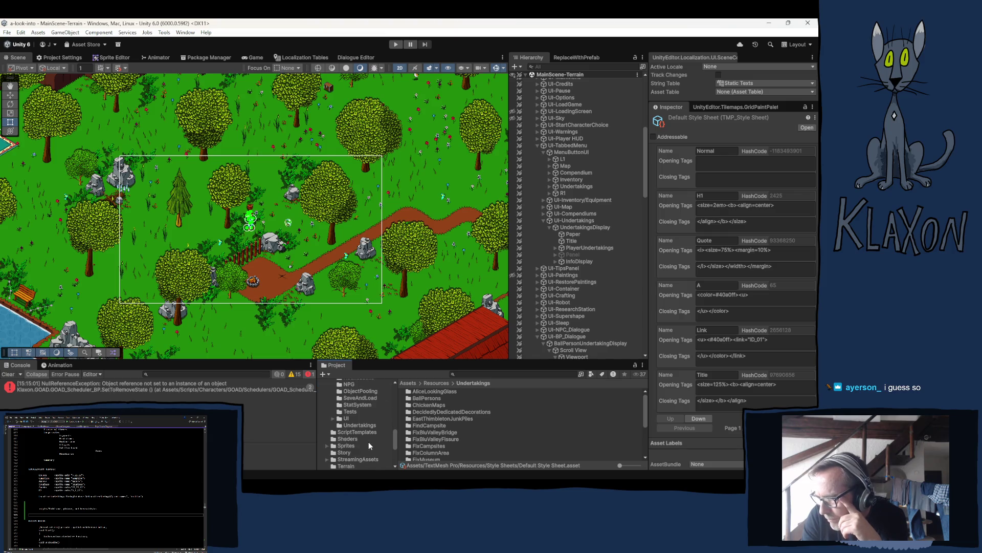
pyautogui.click(341, 425)
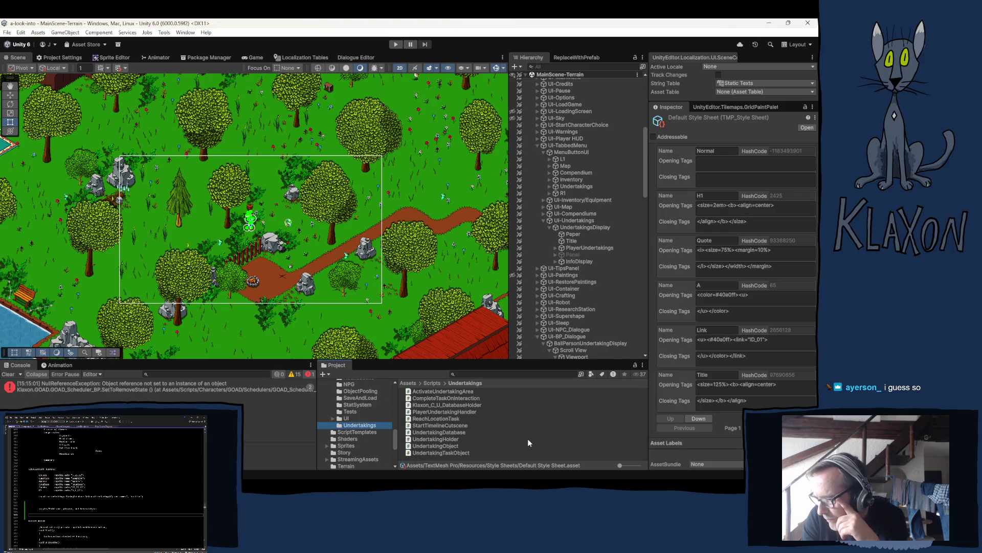
pyautogui.doubleClick(441, 450)
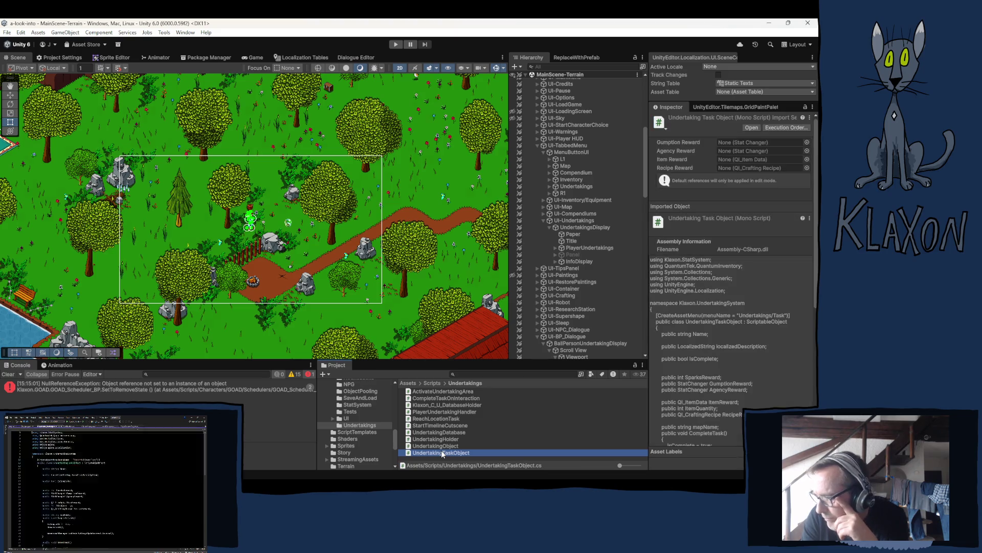
pyautogui.scroll(-3, 351, 312)
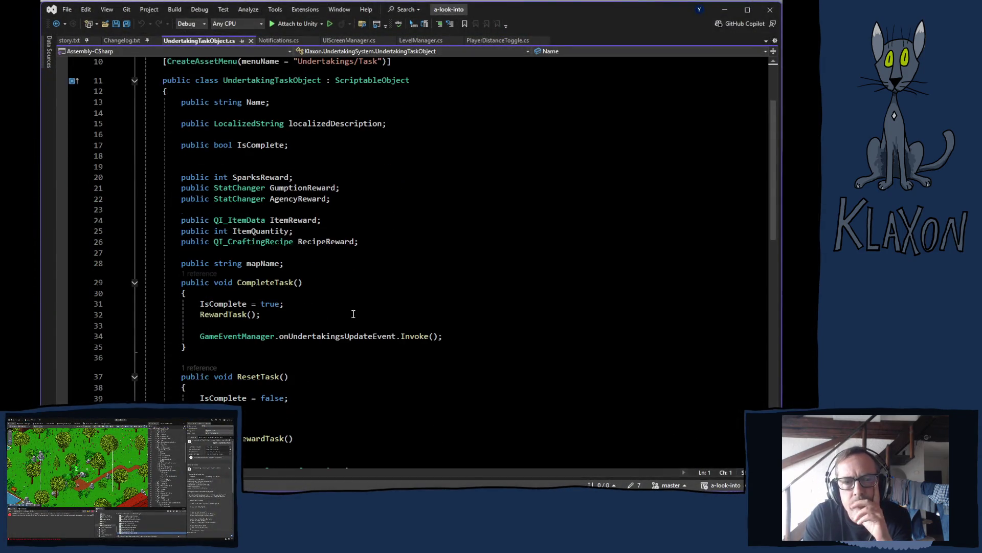
pyautogui.scroll(-5, 353, 320)
pyautogui.scroll(-3, 342, 312)
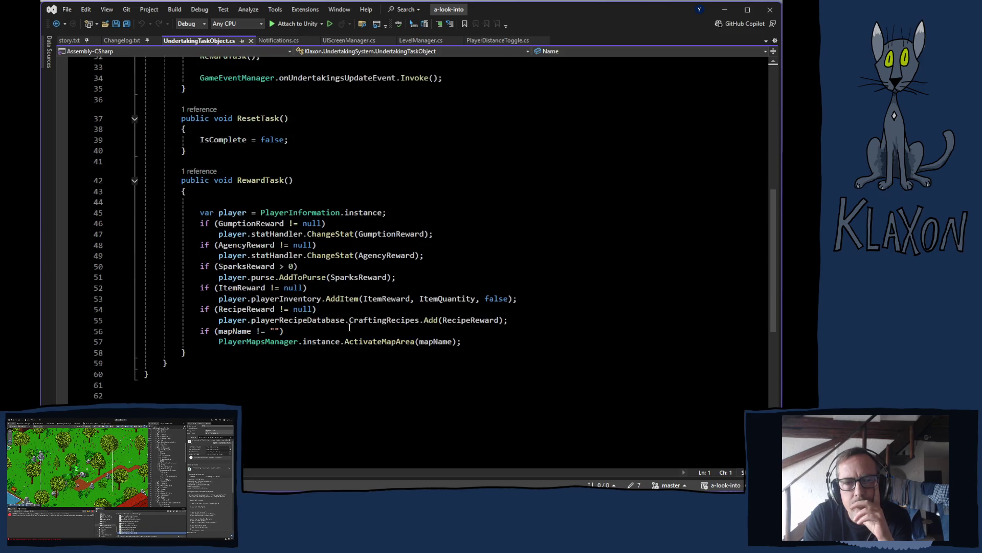
pyautogui.scroll(1, 343, 346)
pyautogui.scroll(6, 343, 346)
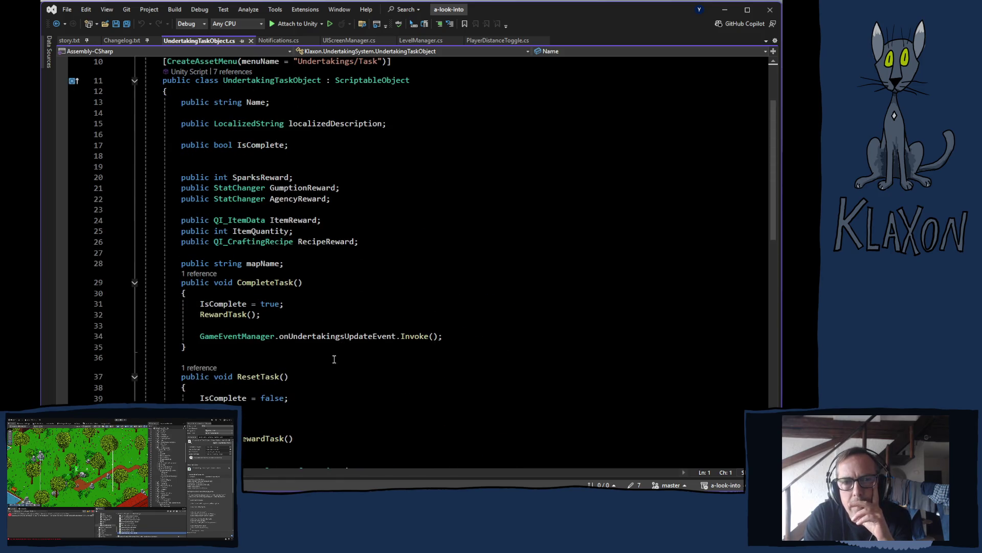